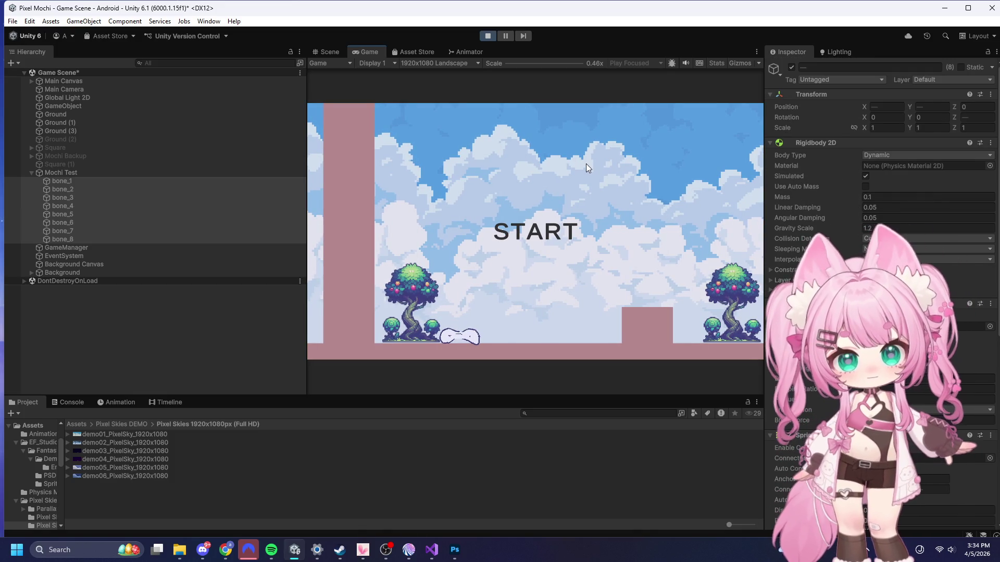
- Start the level from the title screen, stop the playtest, and toggle the bones' Use Auto Mass
left_click(569, 173)
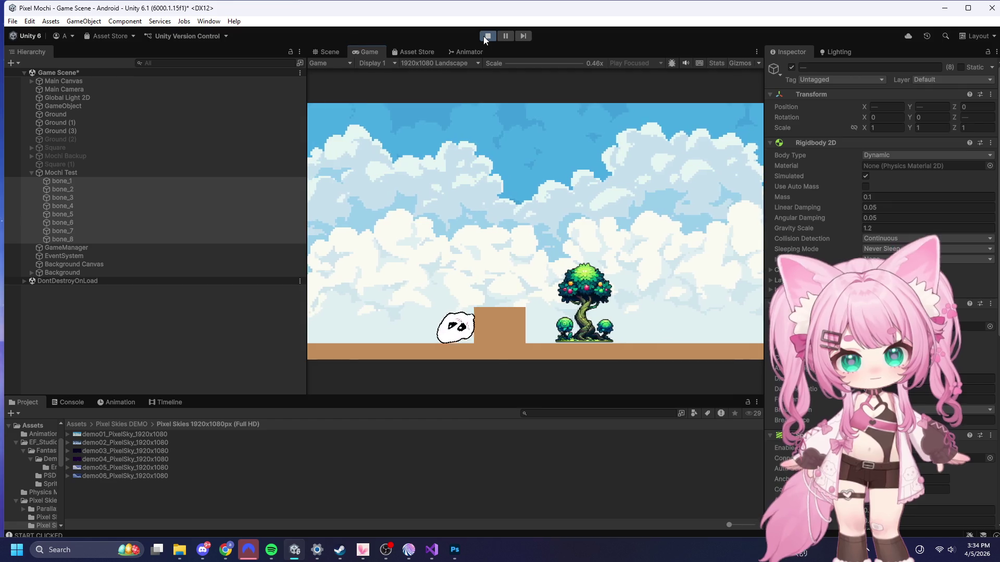
left_click(485, 36)
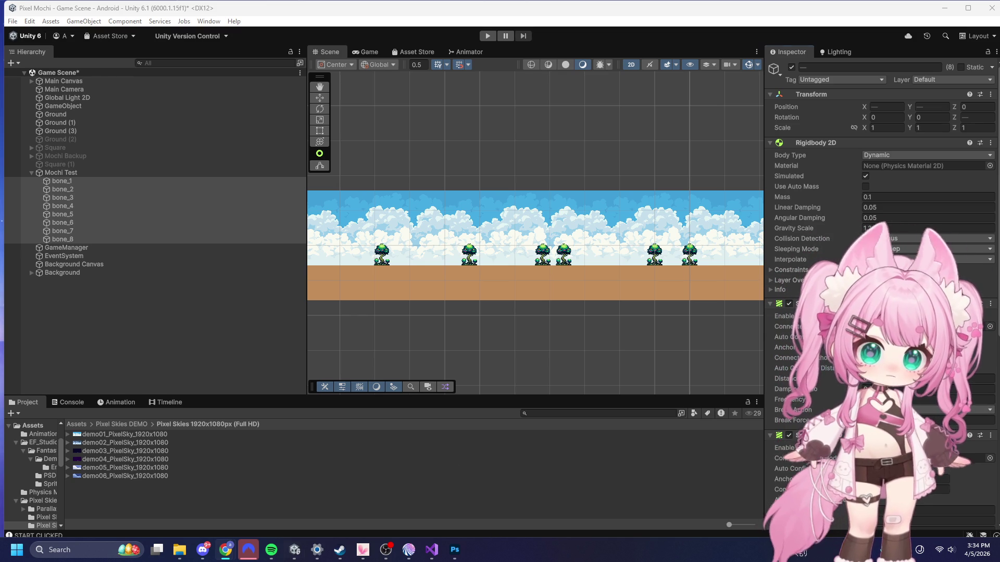
left_click(866, 187)
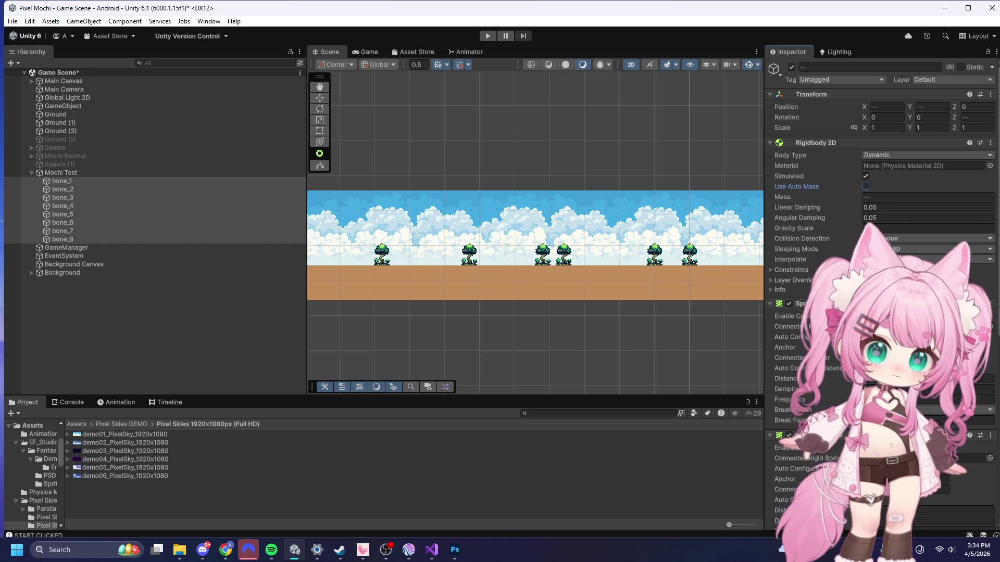
- Set the bones' Spring Joint 2D frequency to 20 and enter Play mode
scroll(881, 260, "down", 1)
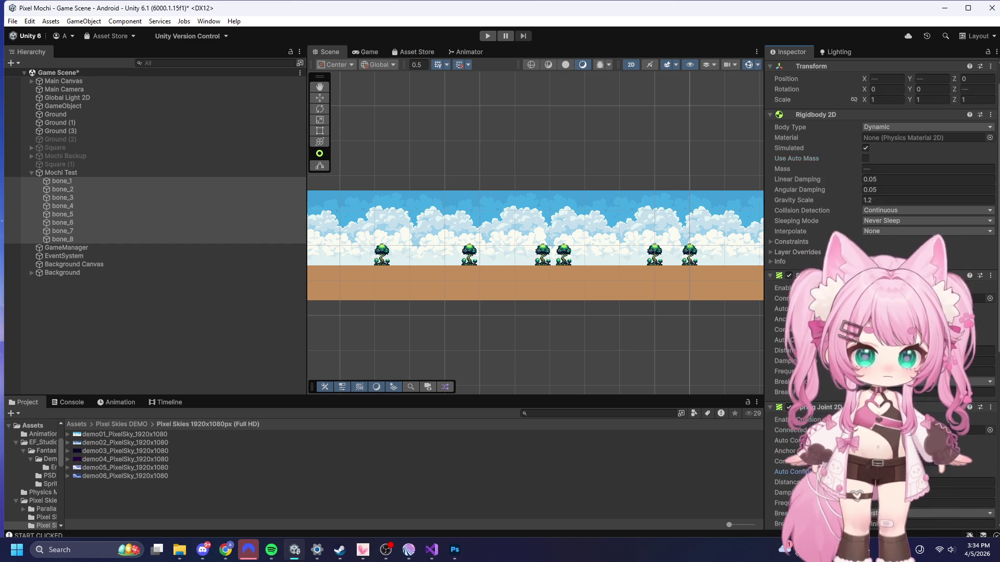
scroll(881, 261, "down", 5)
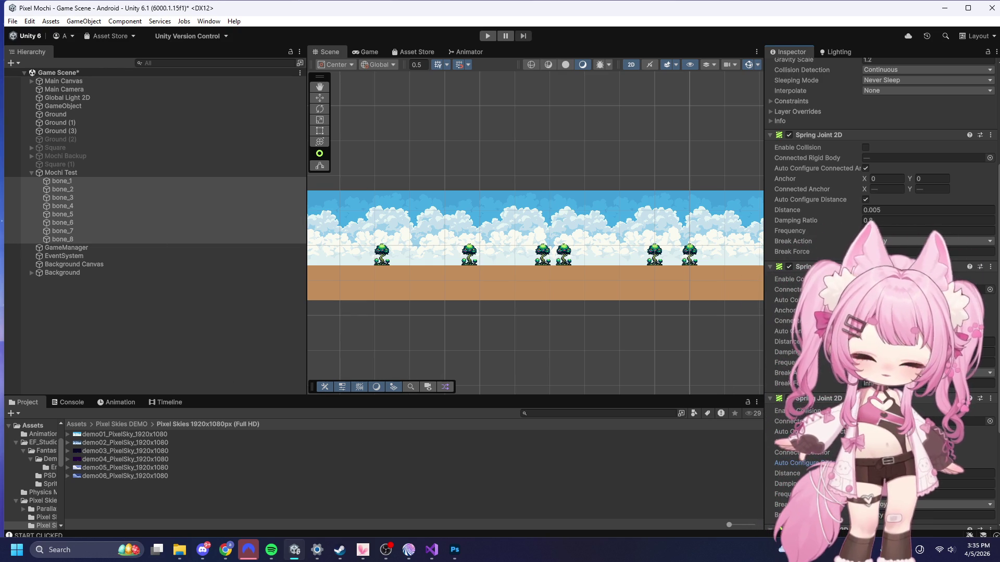
left_click(875, 230)
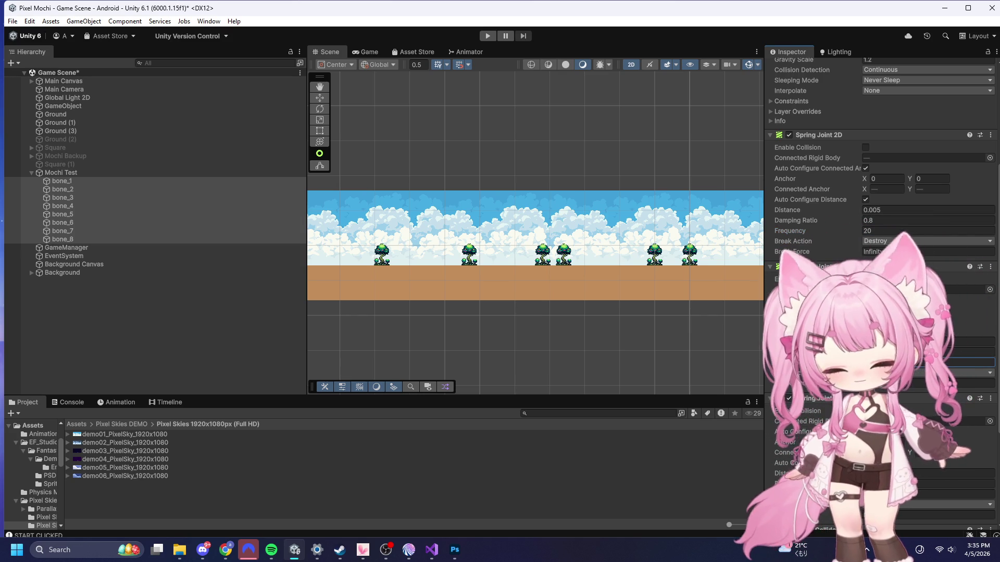
scroll(880, 292, "down", 3)
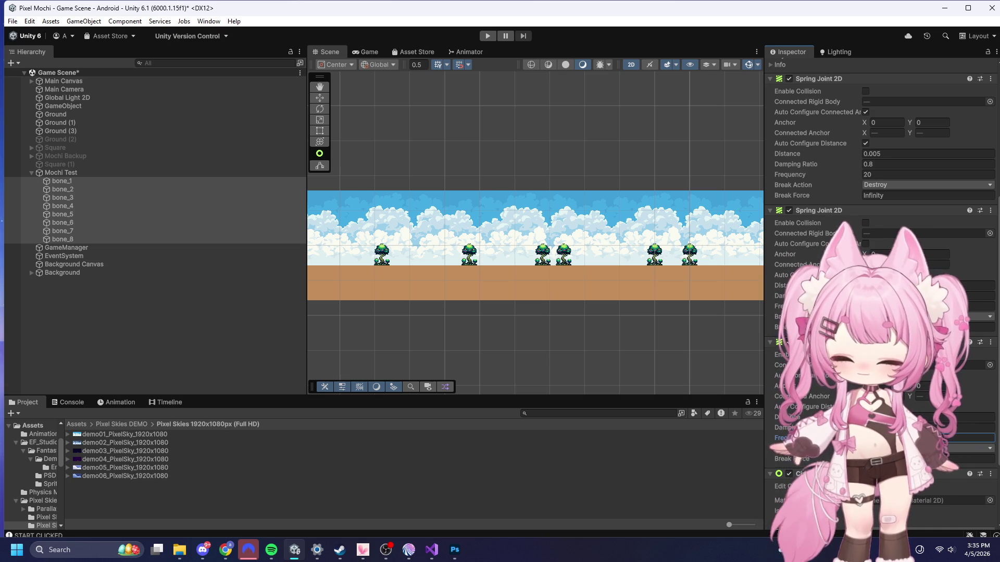
left_click(489, 35)
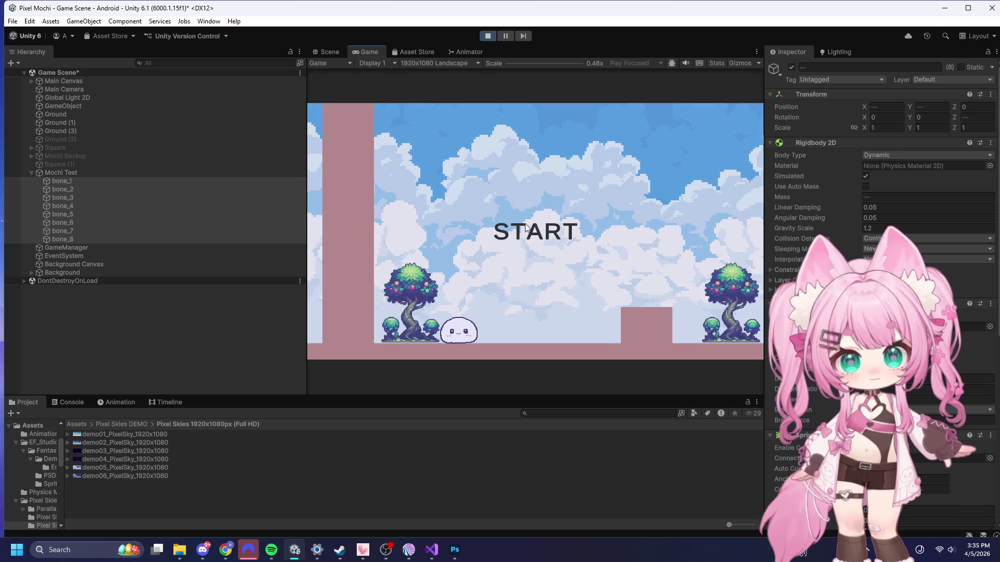
- Start the game, roll the mochi right and jump the block, then stop the test
left_click(512, 237)
key("Right")
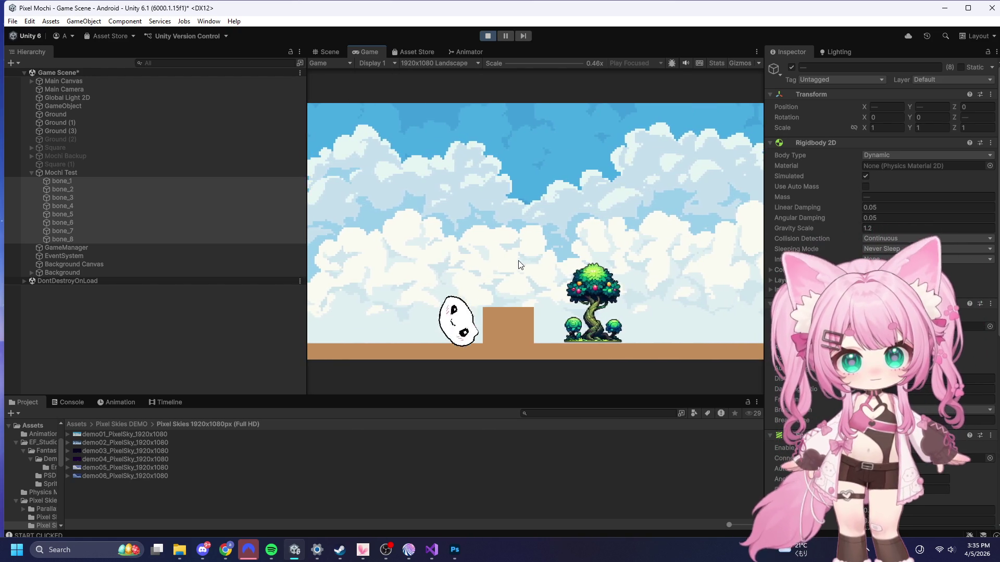
key("space")
key("Right")
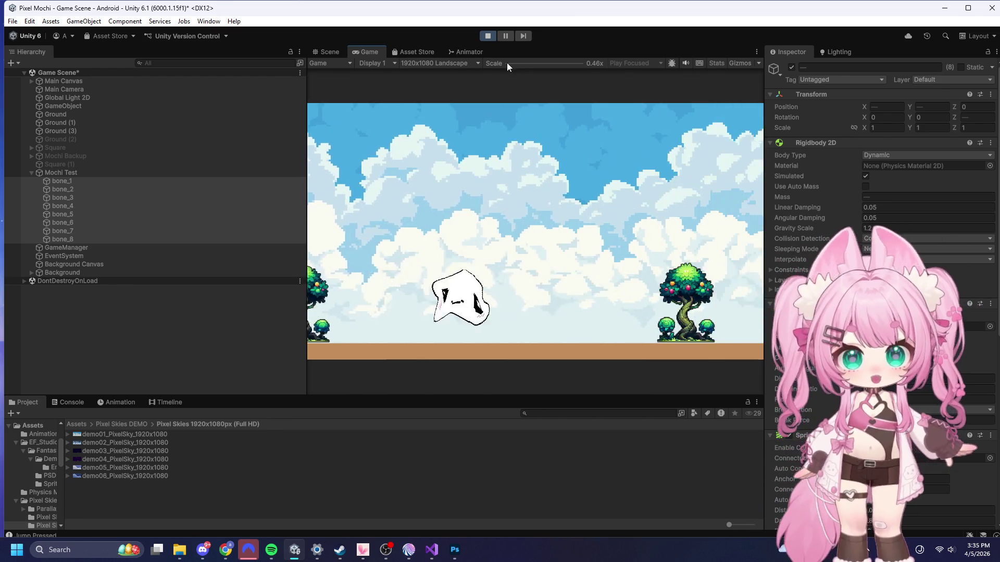
left_click(487, 36)
- Revert the bones' Spring Joint 2D frequency to 10
scroll(802, 245, "down", 10)
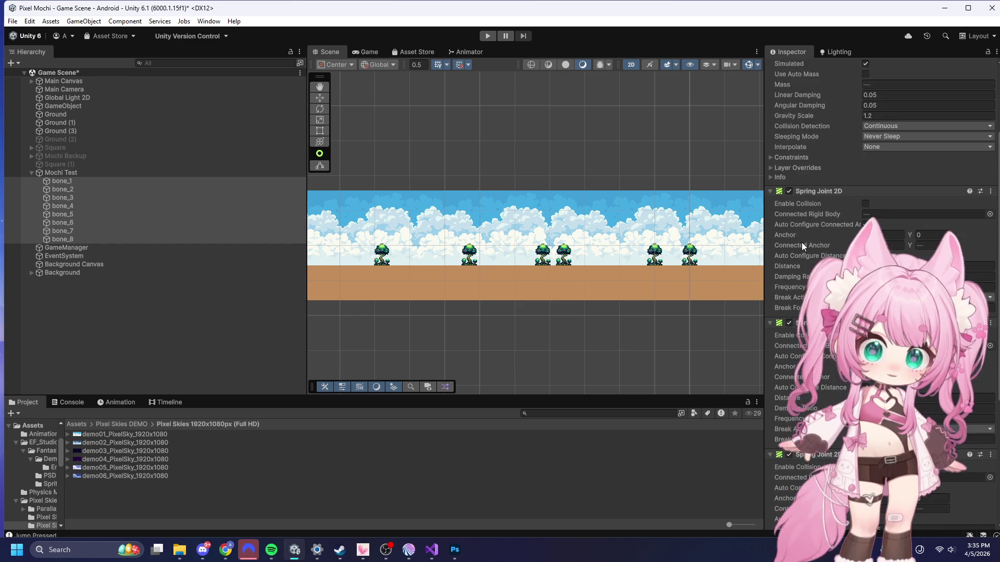
scroll(801, 239, "down", 3)
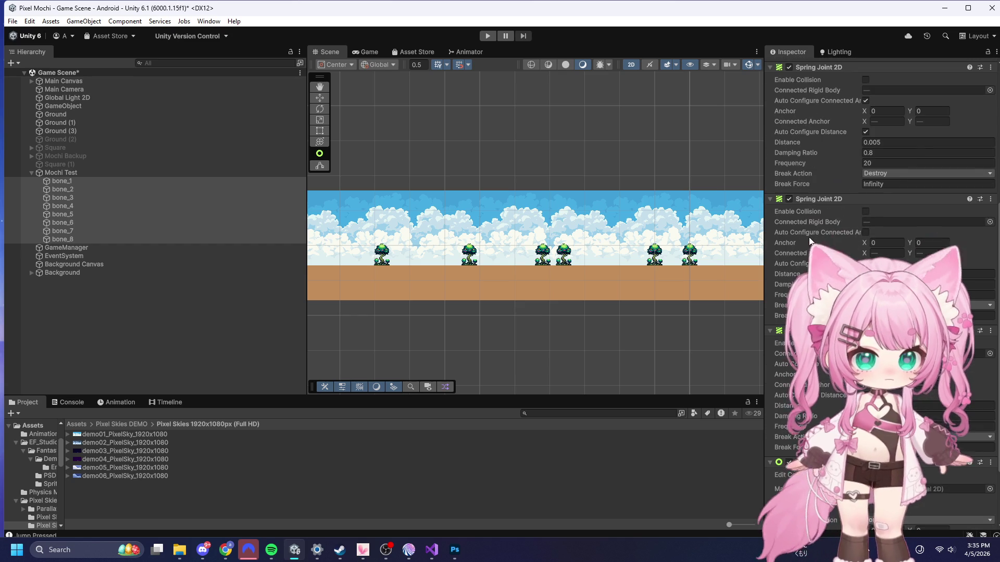
mouse_move(810, 235)
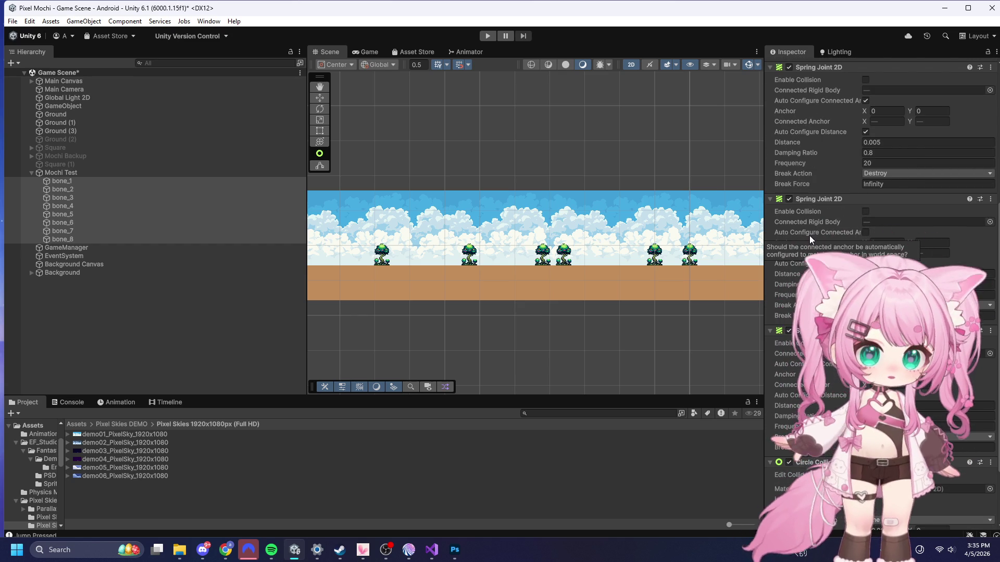
key("ctrl+z")
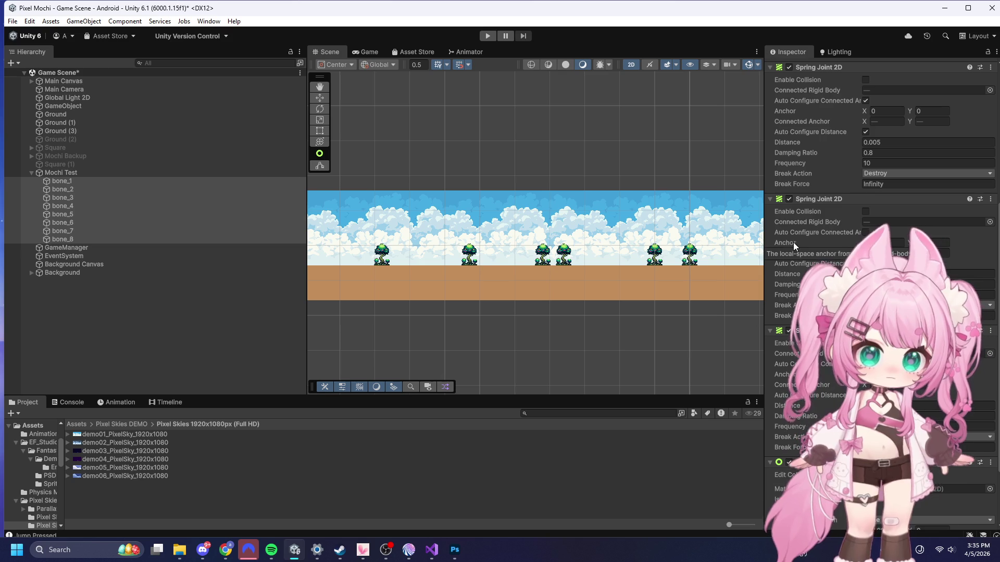
scroll(793, 242, "up", 3)
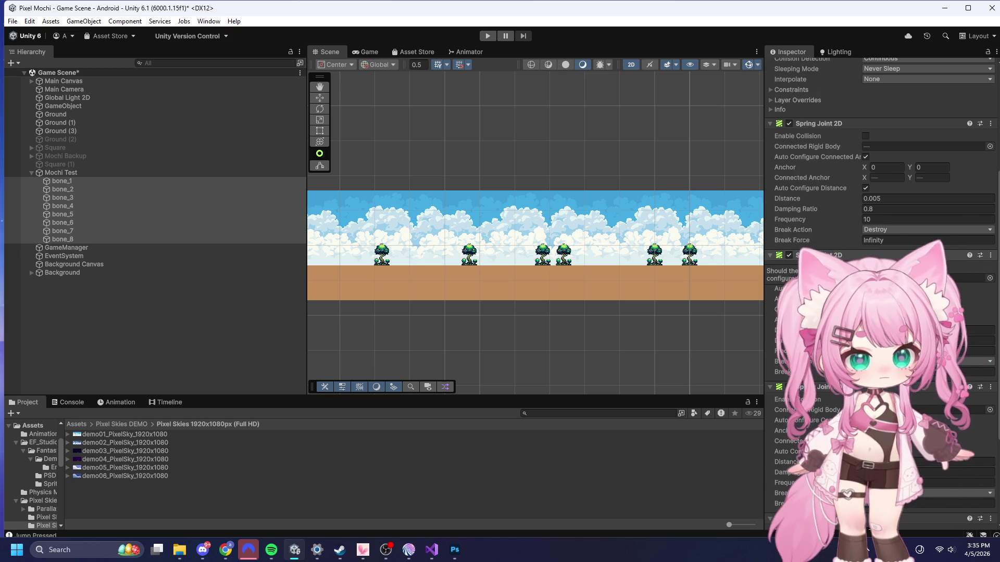
key("ctrl+z")
key("ctrl+z")
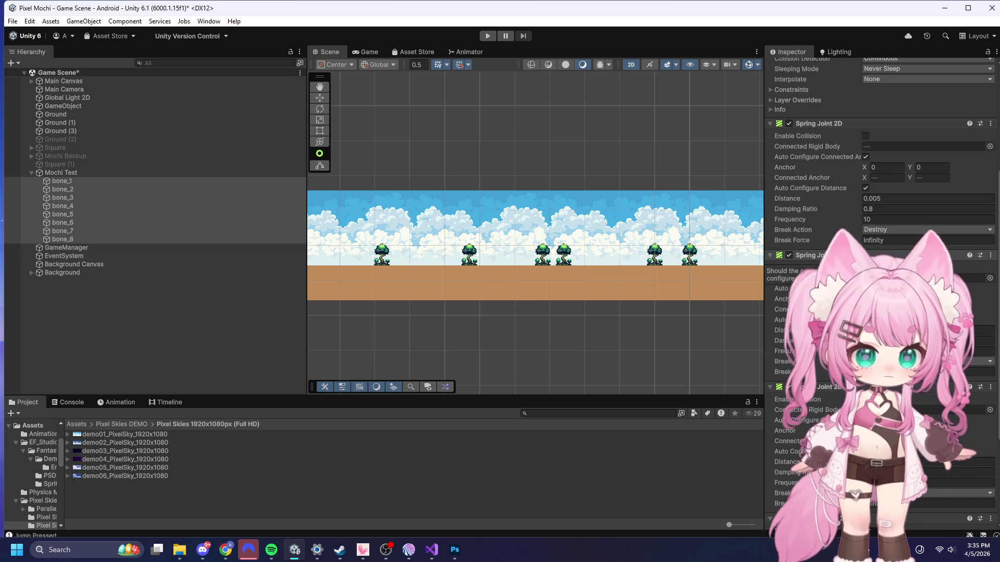
- Select bone_1, review its spring joint to bone_2, and enter Play mode
key("ctrl+z")
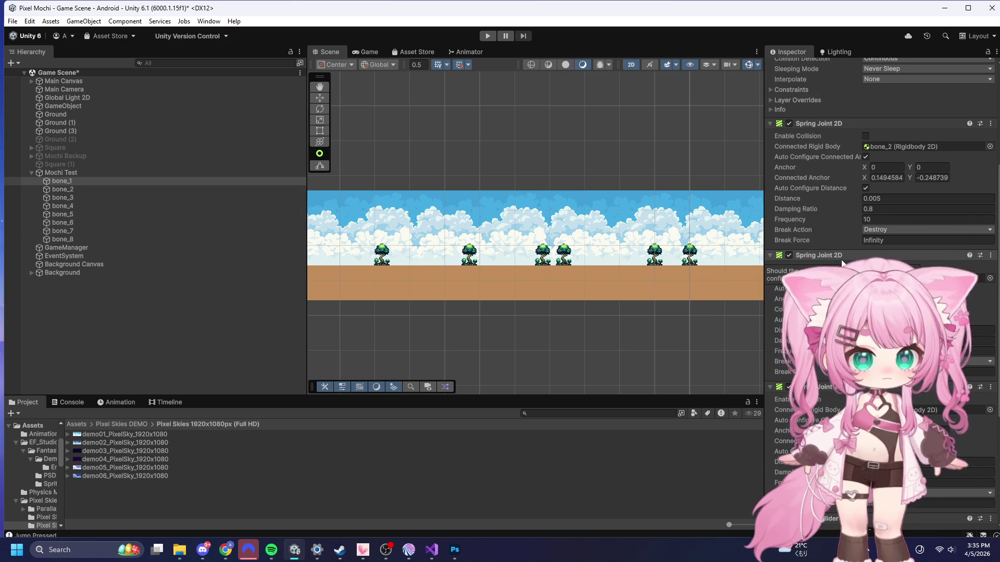
key("ctrl+z")
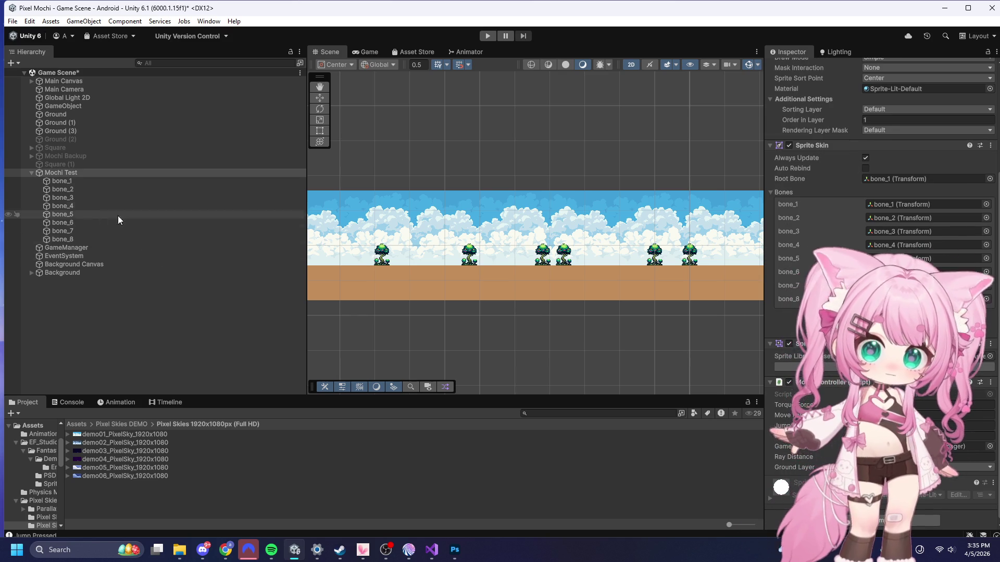
left_click(71, 181)
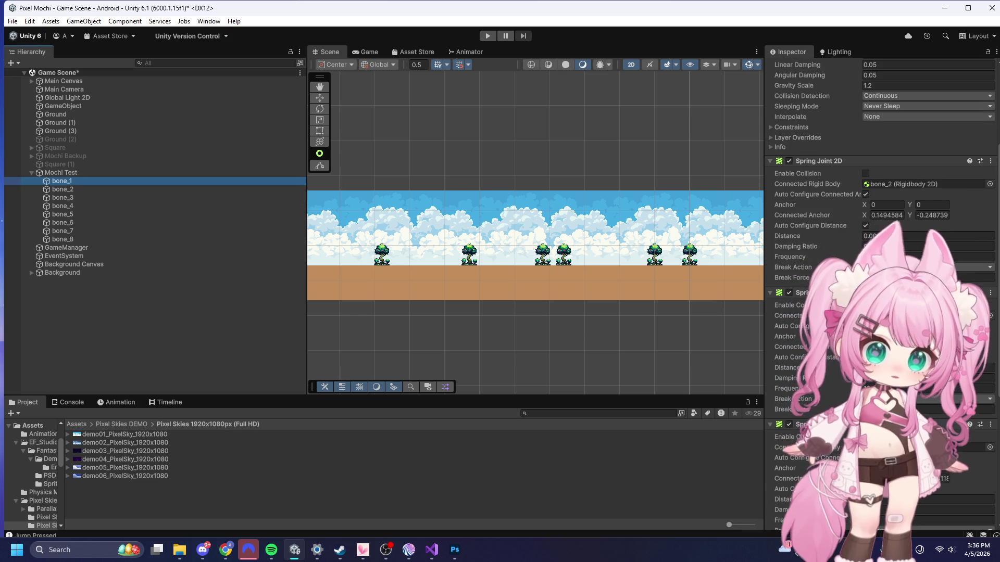
scroll(880, 209, "down", 3)
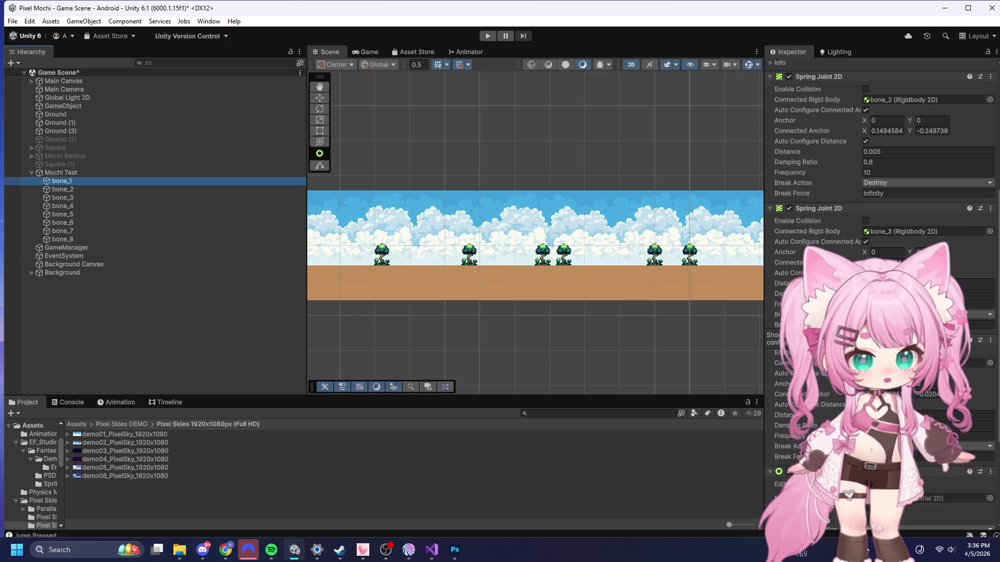
left_click(487, 35)
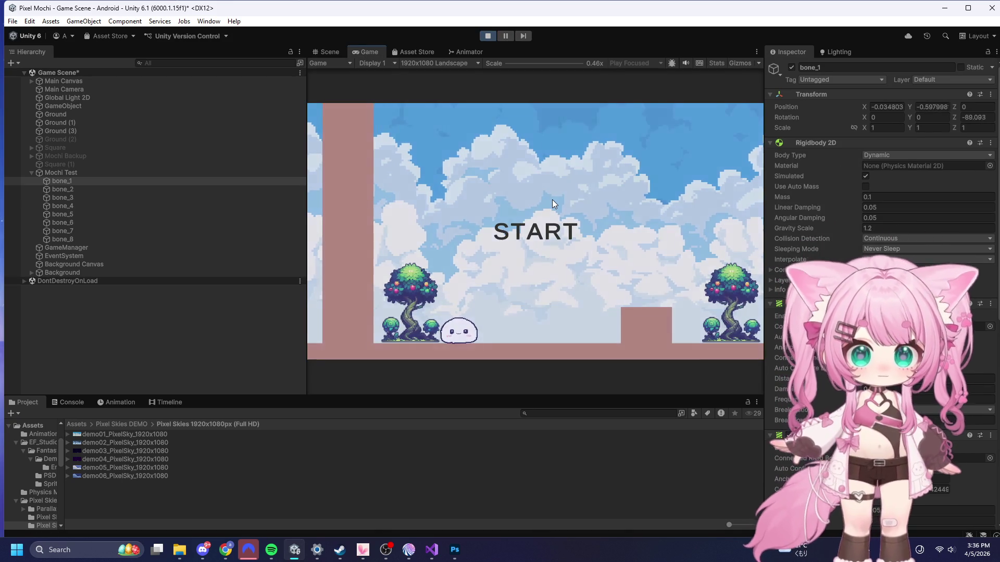
- Start the game, jump the mochi with the frequency-10 springs, then stop the test
left_click(552, 199)
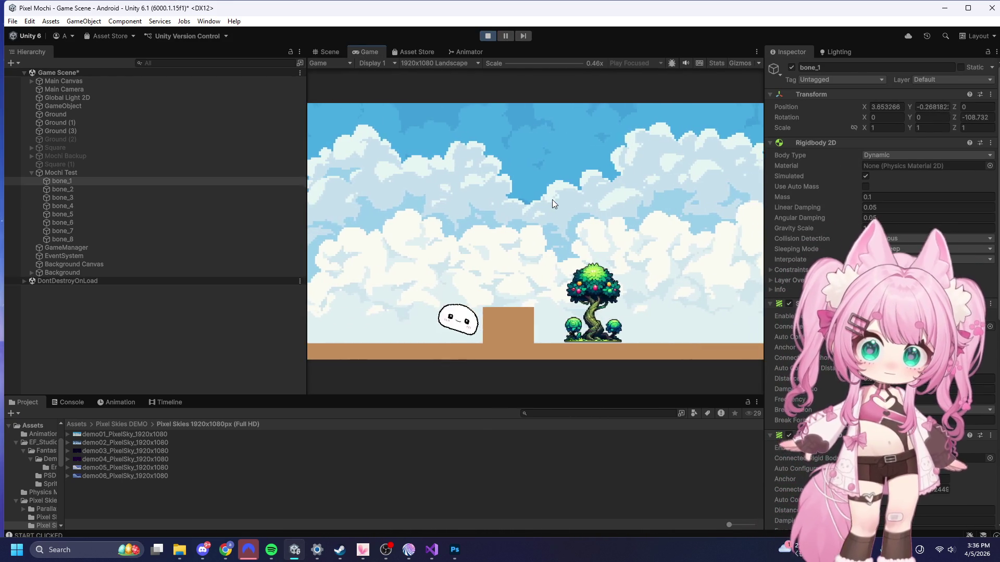
left_click(552, 199)
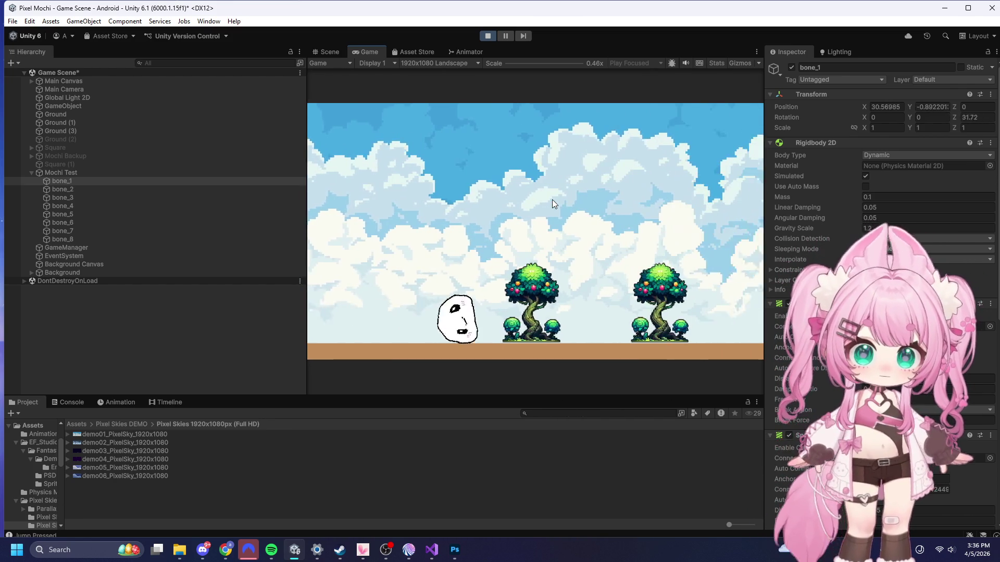
left_click(488, 35)
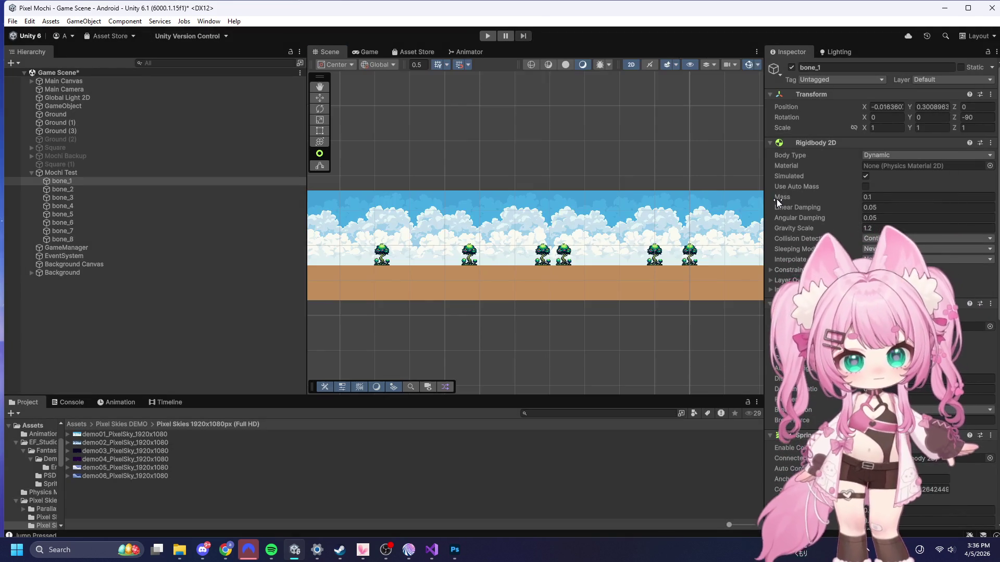
- Select bone_1 to bone_8, set their spring frequency back to 20, and start a new playtest
left_click(76, 237, "shift")
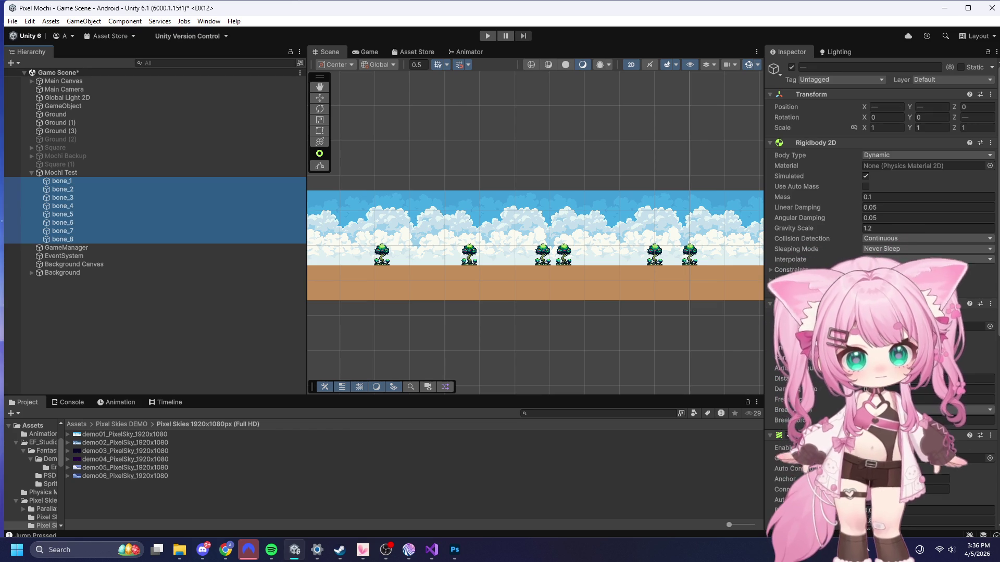
left_click(885, 399)
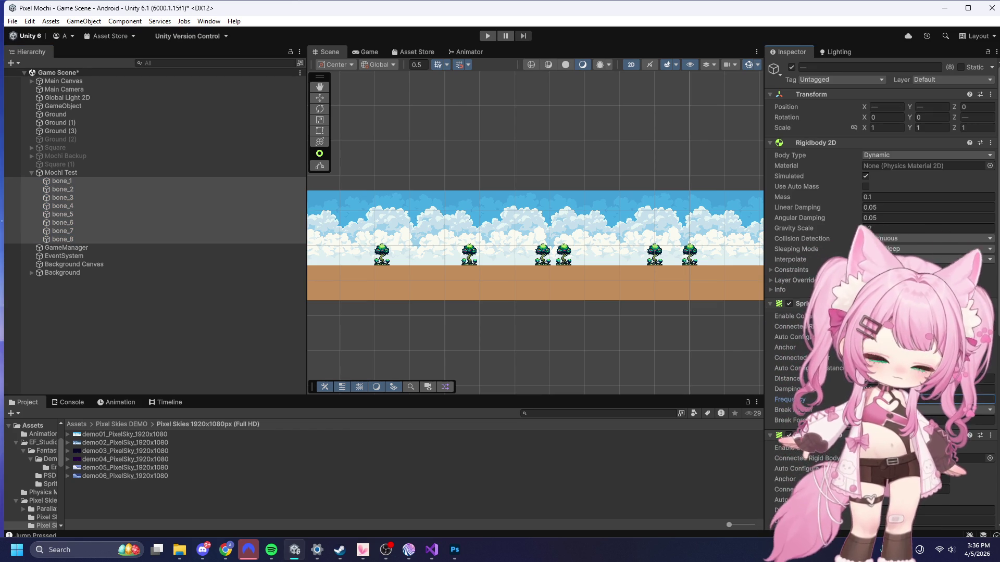
scroll(880, 313, "down", 3)
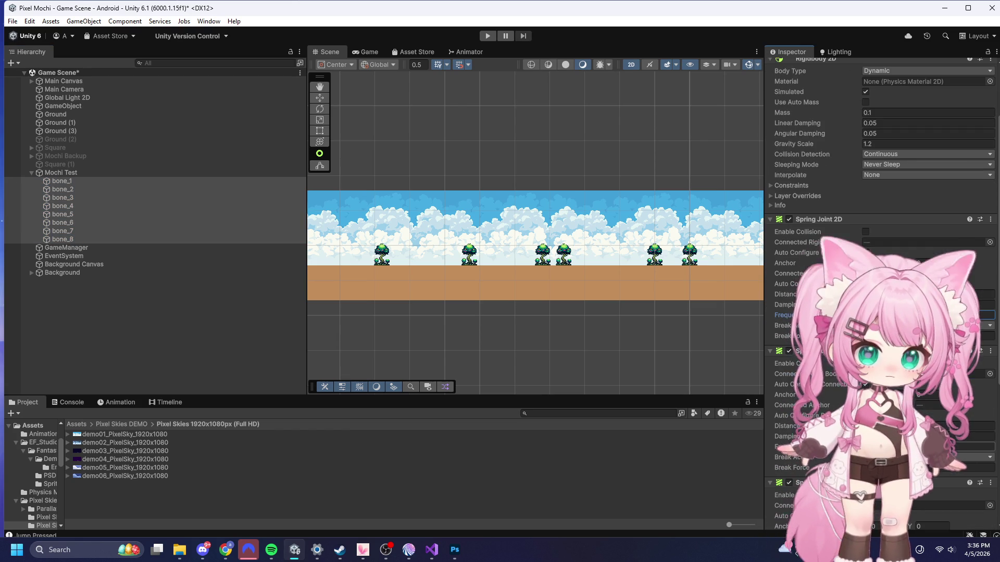
scroll(880, 313, "down", 3)
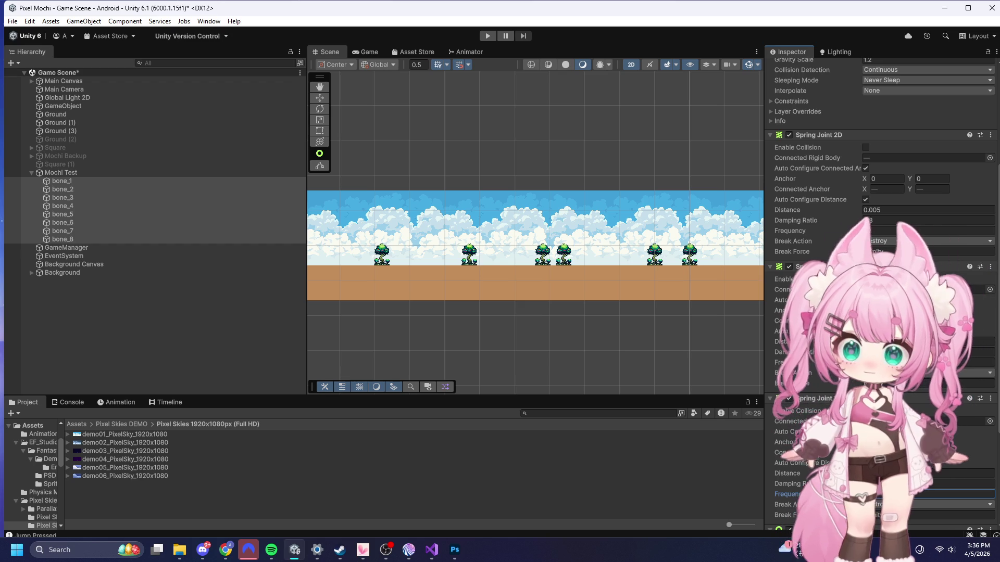
left_click(492, 40)
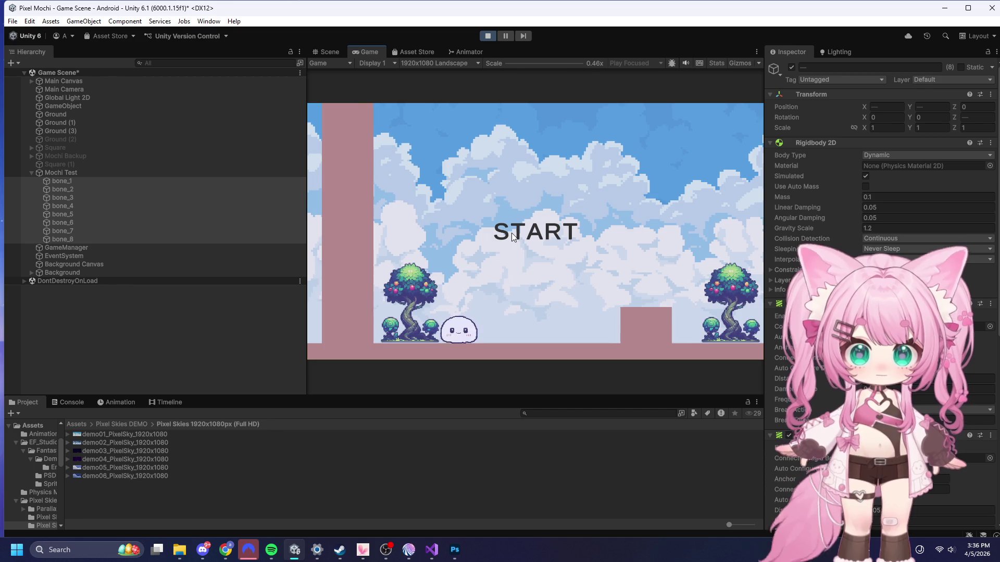
left_click(523, 207)
- Move the mochi right and jump, then stop the frequency-20 playtest
key("d")
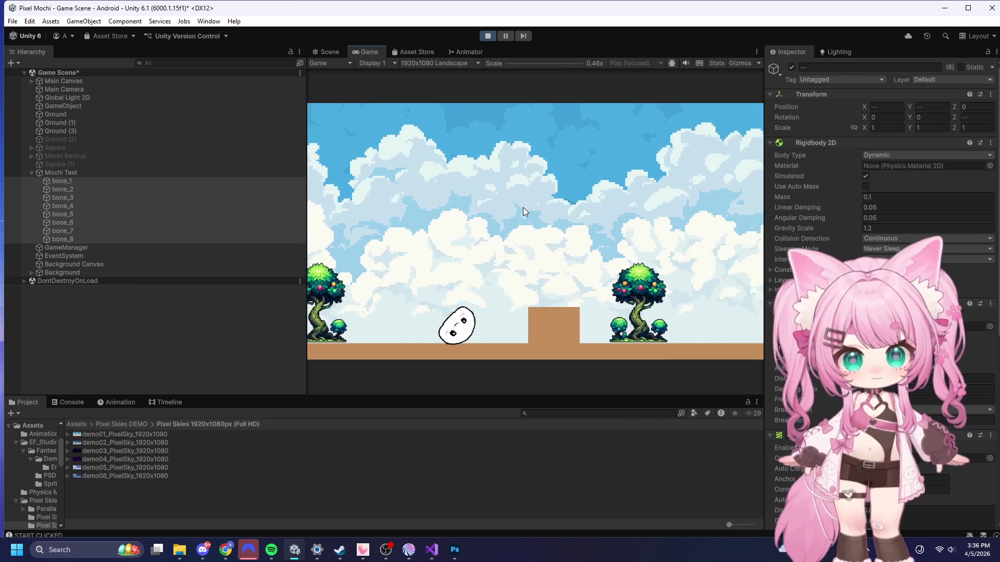
key("space")
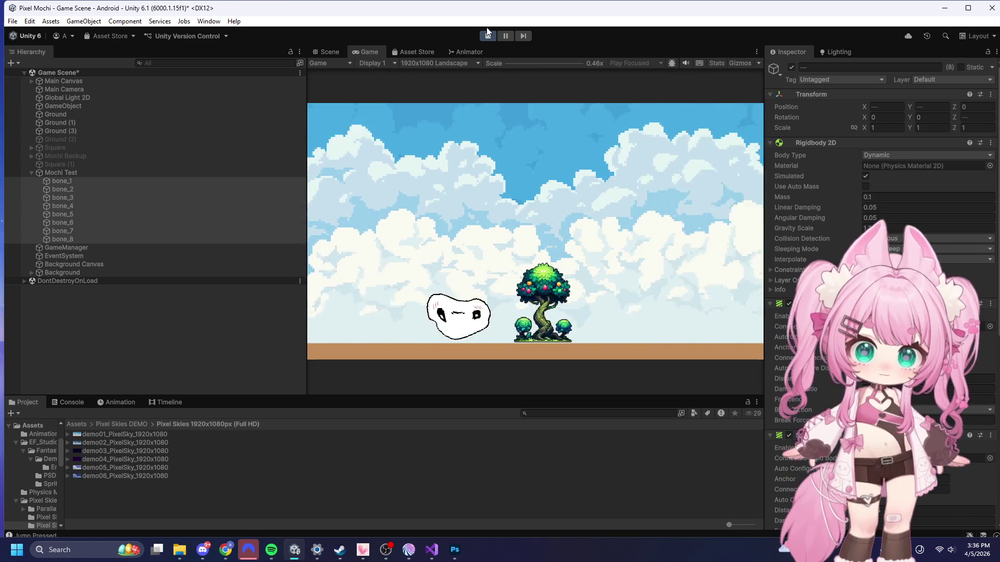
left_click(488, 36)
scroll(880, 292, "down", 5)
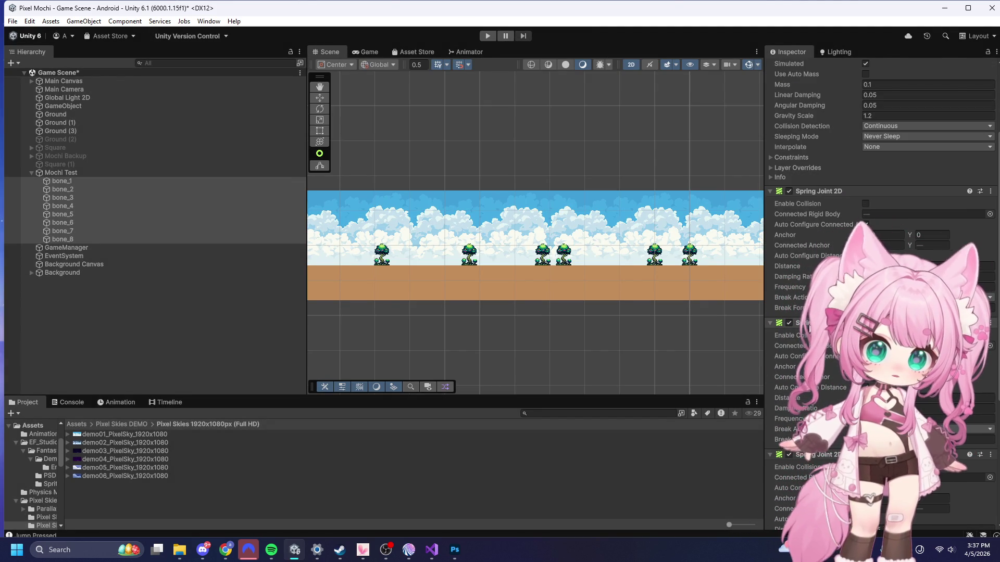
- Deselect the bones in the Hierarchy and enter Play mode for a new test
scroll(880, 292, "down", 4)
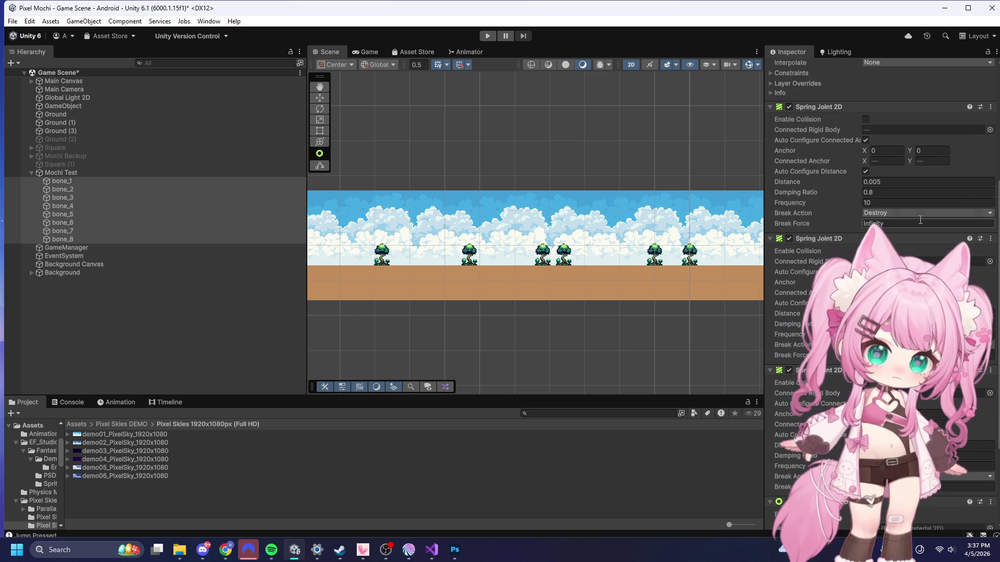
scroll(894, 206, "down", 1)
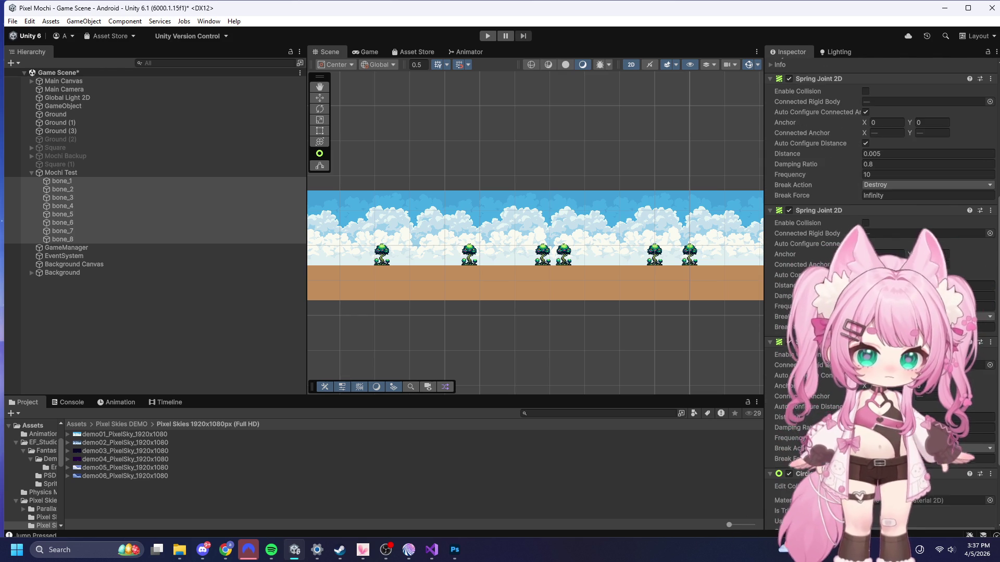
scroll(781, 365, "down", 4)
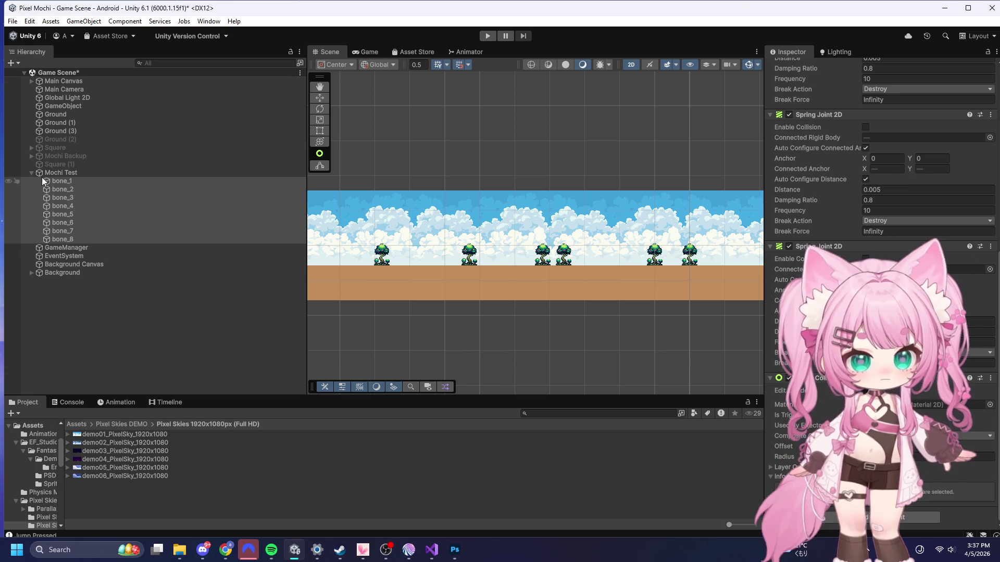
left_click(113, 304)
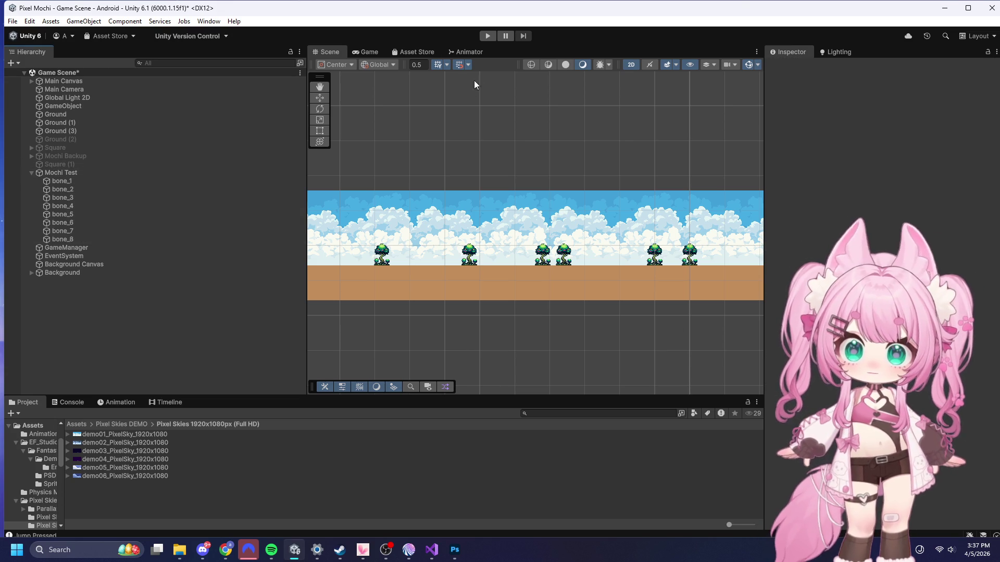
left_click(489, 35)
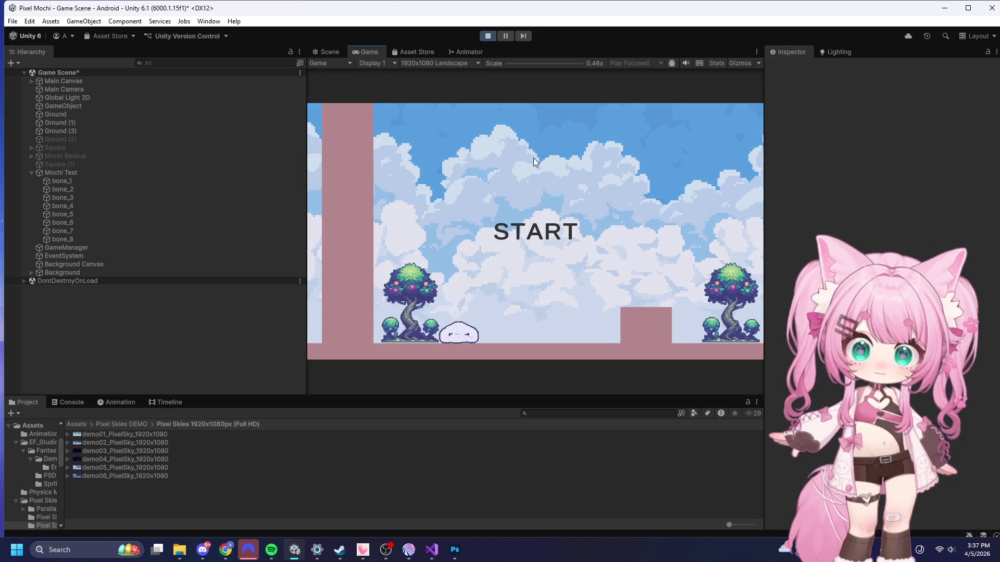
- Start the game, make the mochi jump, then stop the test run
left_click(519, 189)
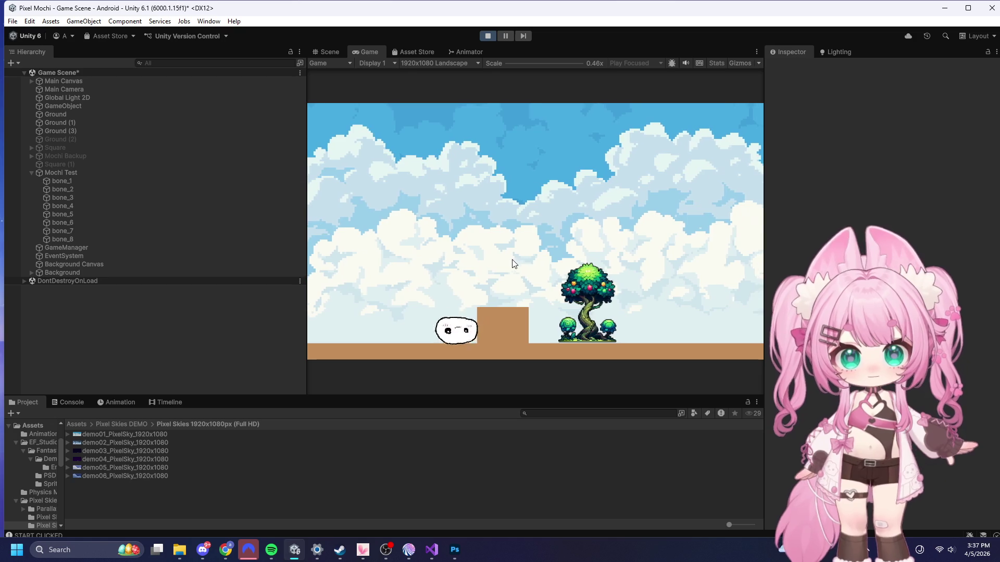
left_click(512, 260)
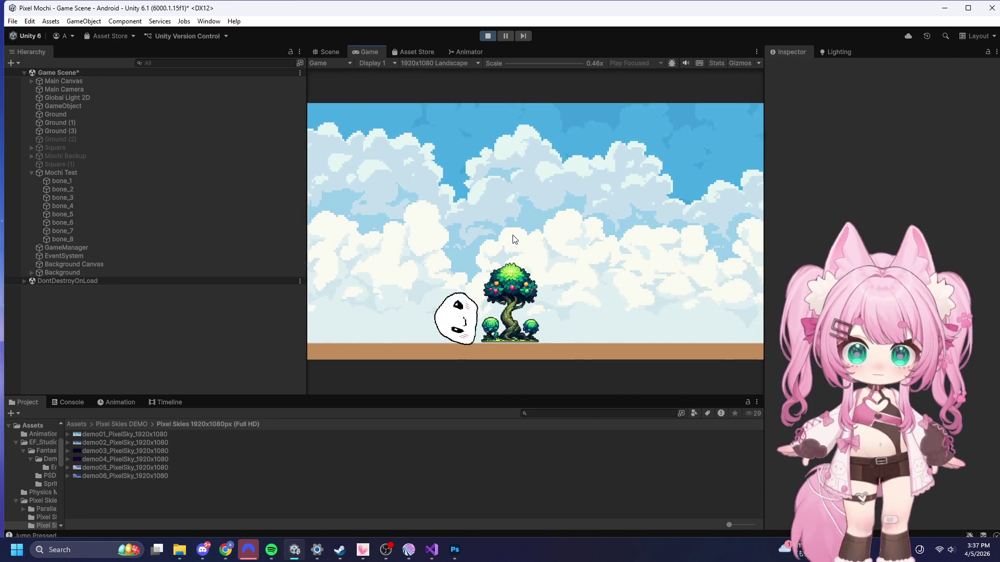
left_click(488, 36)
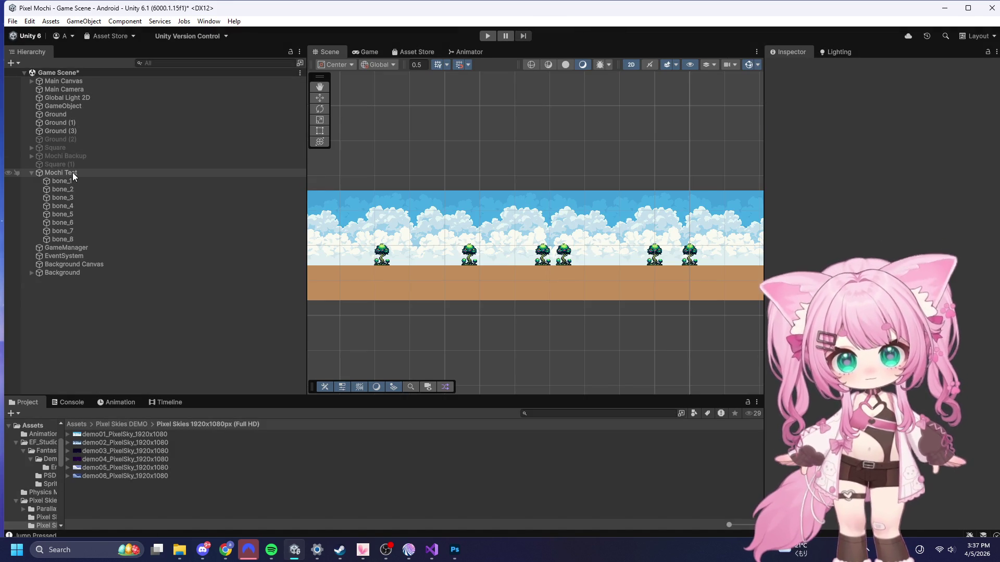
- Inspect Mochi Test's Jump Force, Move Force and Max Speed values, then enter Play mode
left_click(73, 173)
scroll(839, 385, "down", 5)
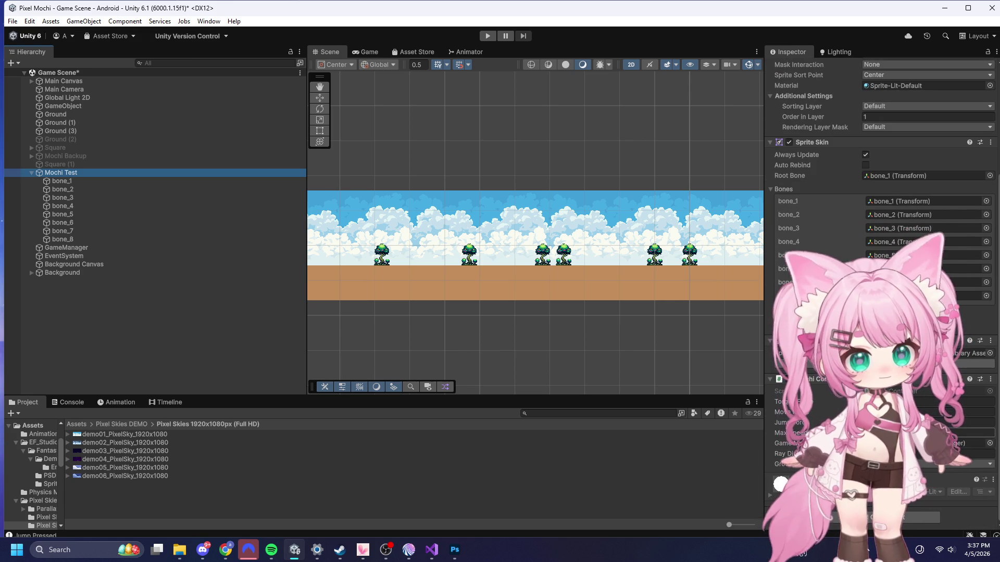
left_click(958, 422)
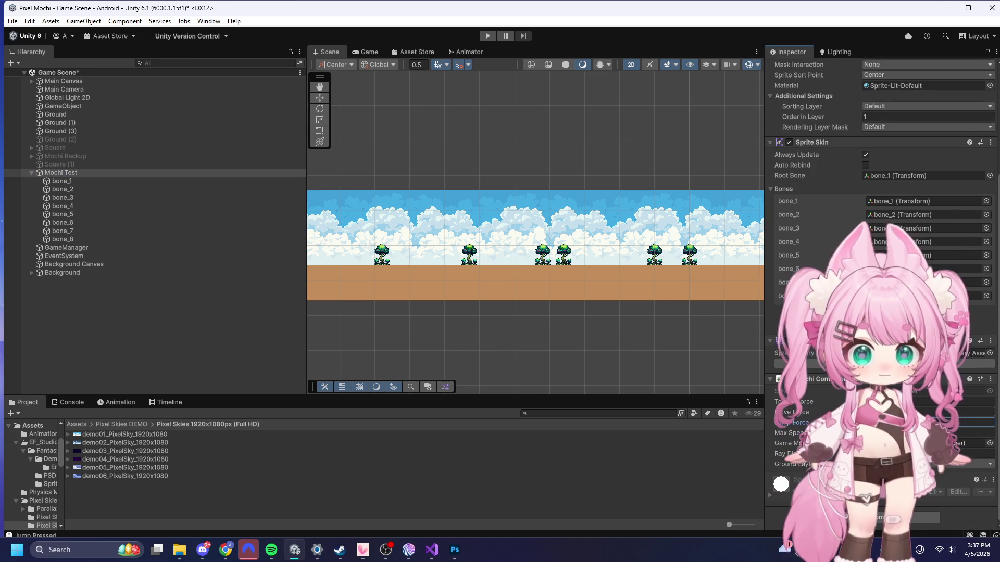
left_click(958, 412)
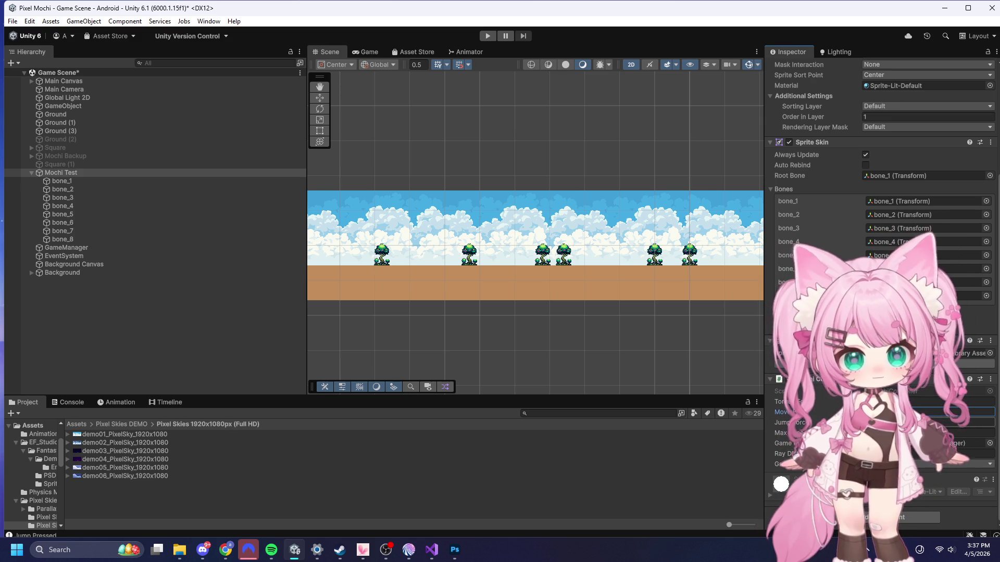
left_click(958, 433)
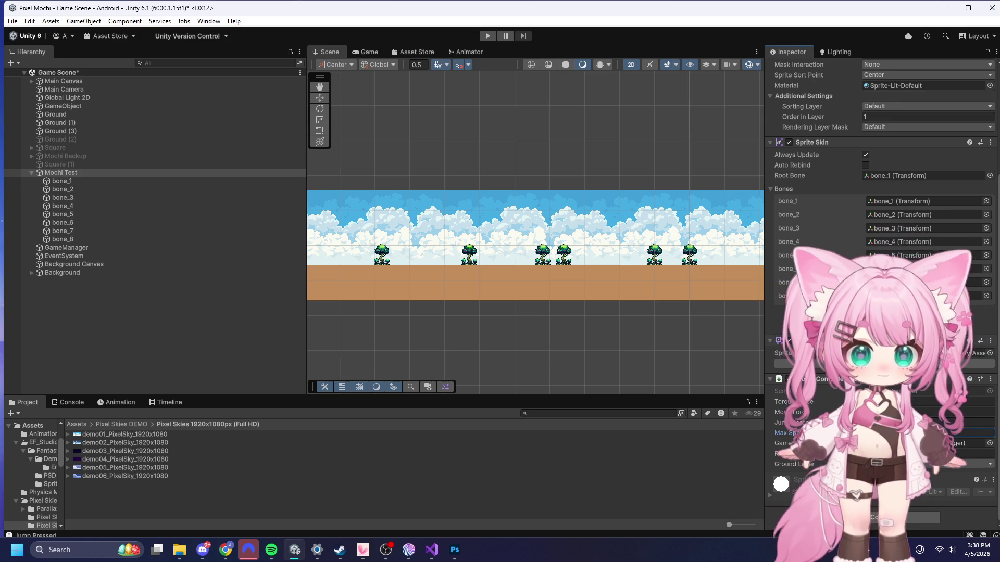
left_click(487, 36)
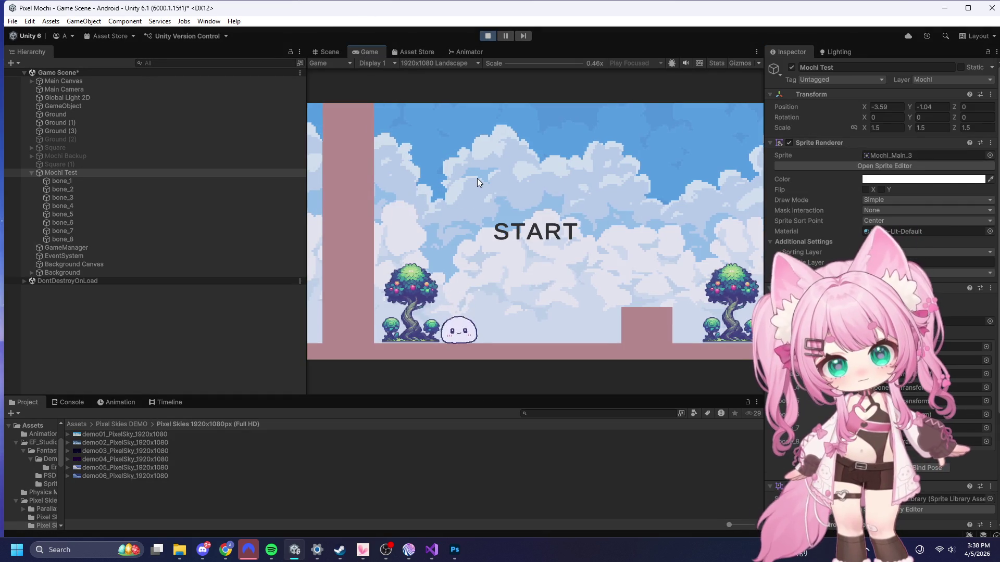
- Start the level from START, jump the mochi twice beside the box, then stop the run
left_click(477, 174)
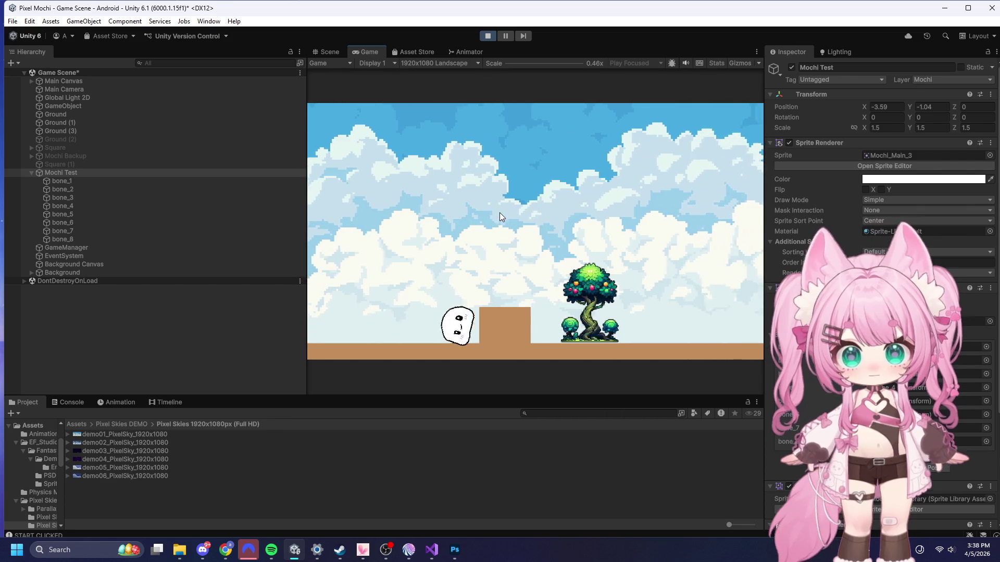
left_click(501, 217)
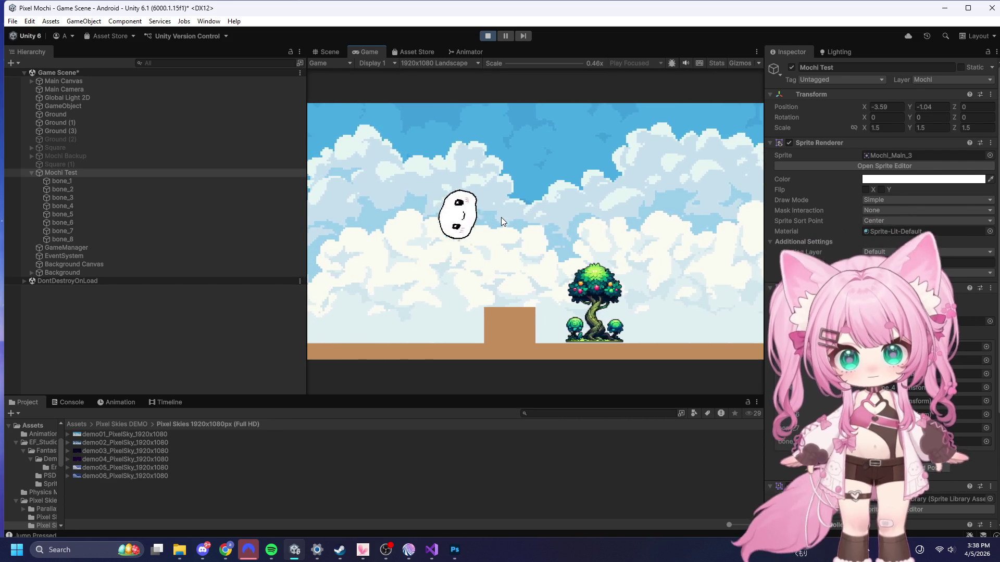
left_click(501, 218)
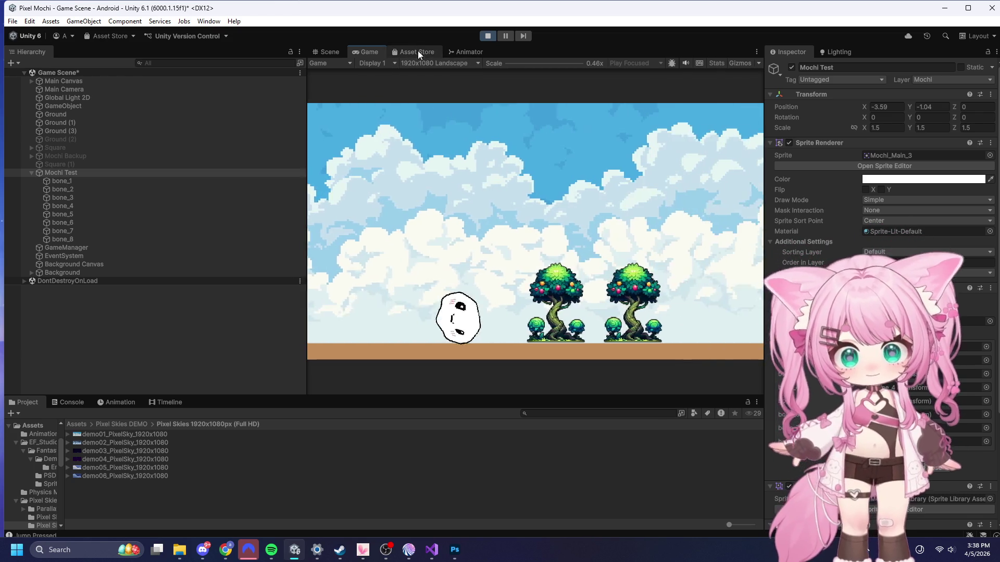
left_click(487, 36)
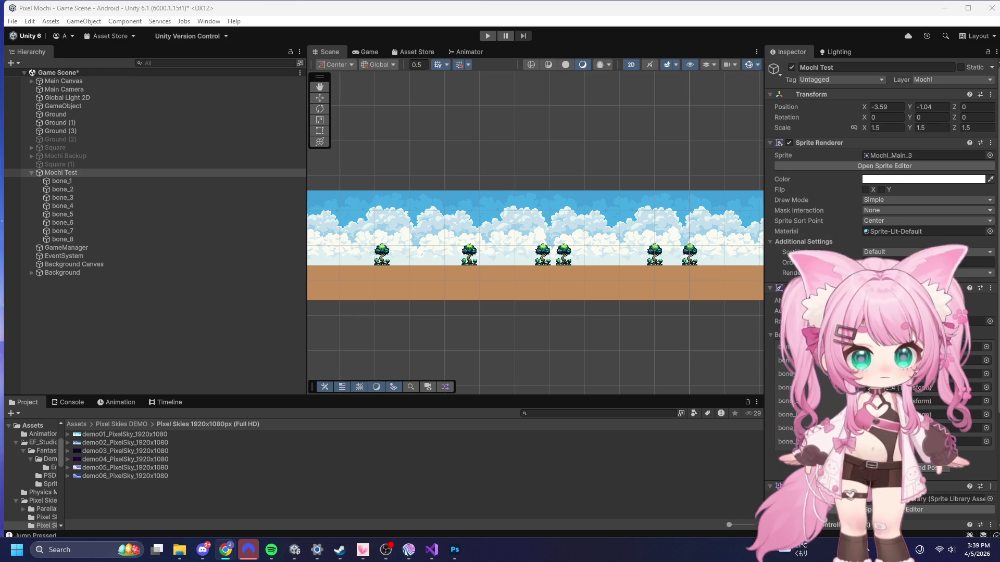
- Use Snipping Tool to screenshot the Mochi Controller settings in the Inspector, then return to MochiController.cs
scroll(881, 261, "down", 5)
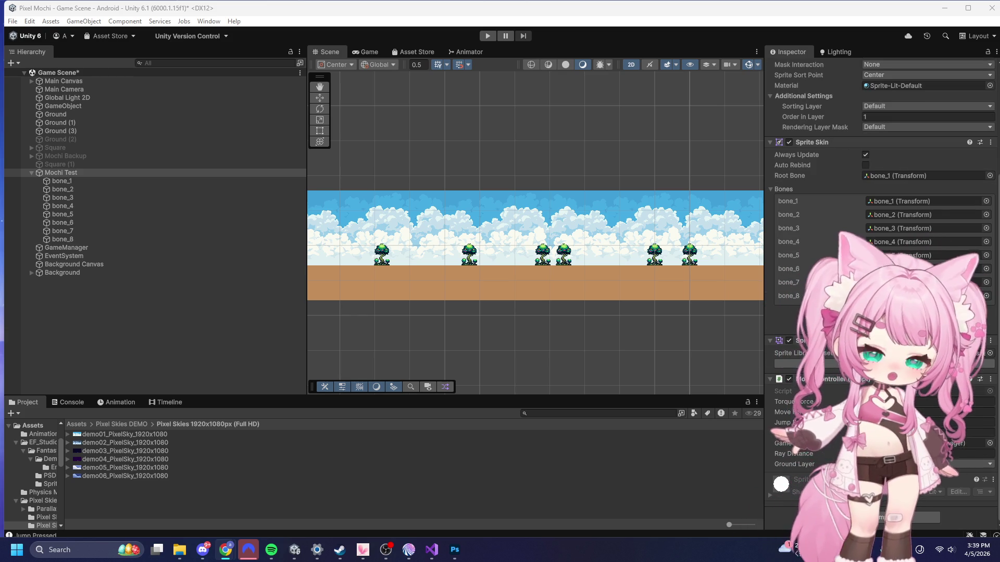
left_click(75, 554)
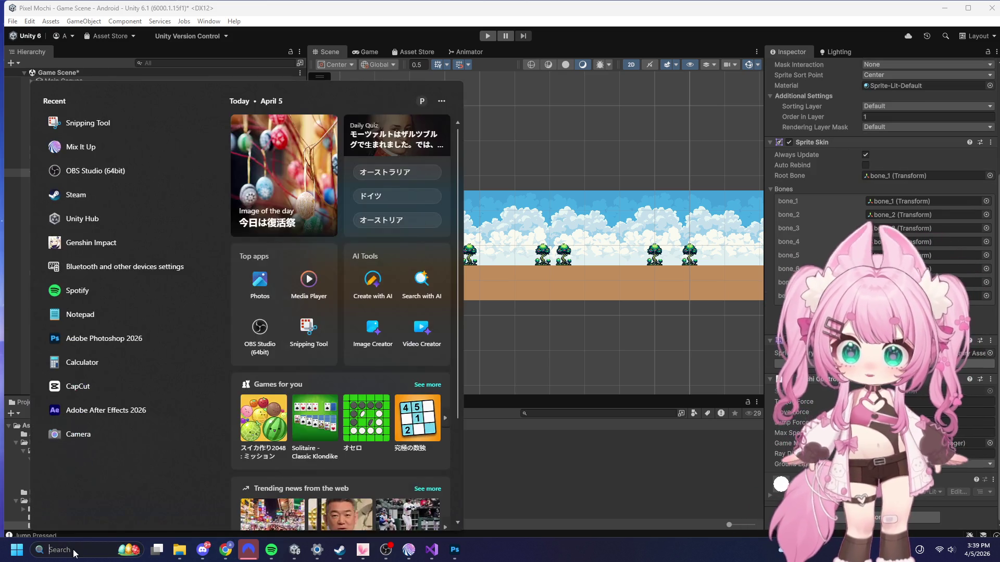
type("sna")
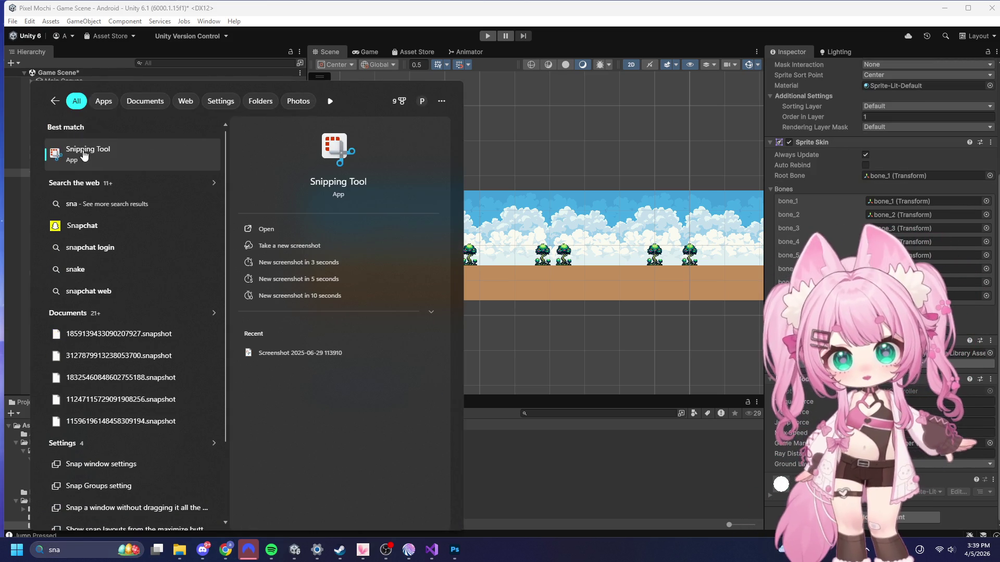
left_click(6, 132)
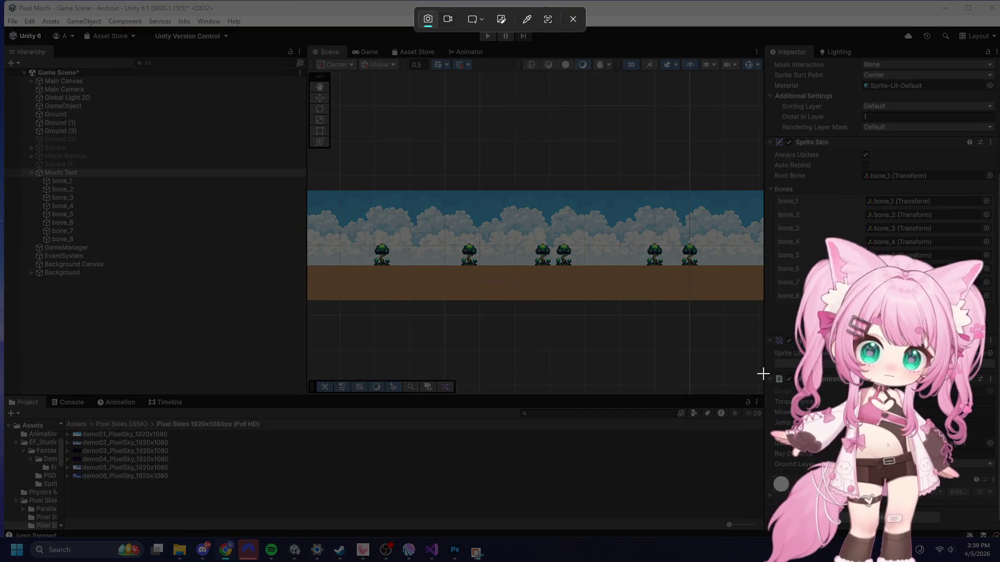
mouse_move(764, 374)
left_mouse_down()
mouse_move(999, 498)
mouse_move(999, 542)
mouse_move(999, 498)
left_mouse_up()
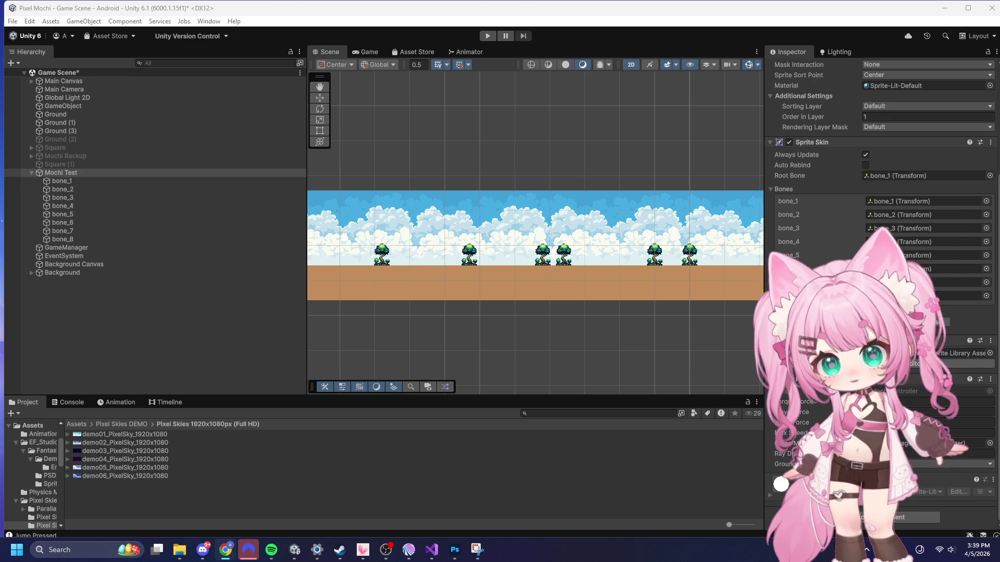
left_click(432, 549)
left_click(466, 274)
- Select the entire MochiController.cs code to copy it
key("ctrl+a")
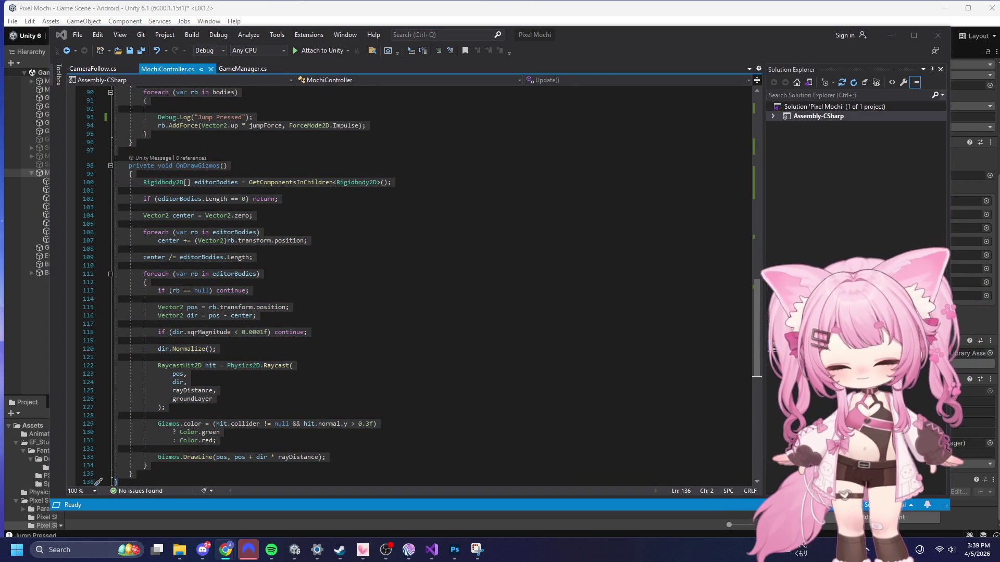
left_click(890, 34)
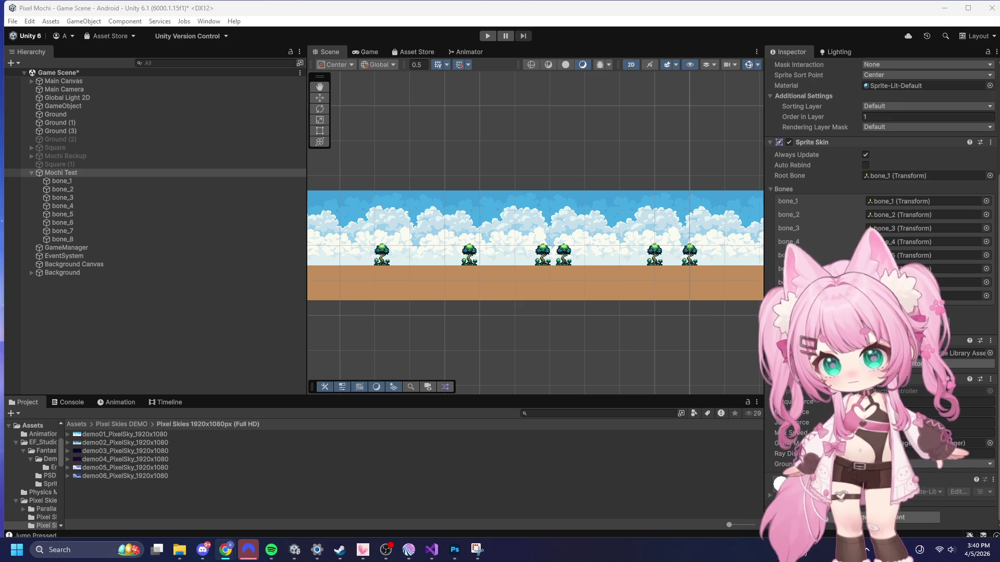
left_click(430, 551)
left_click(402, 300)
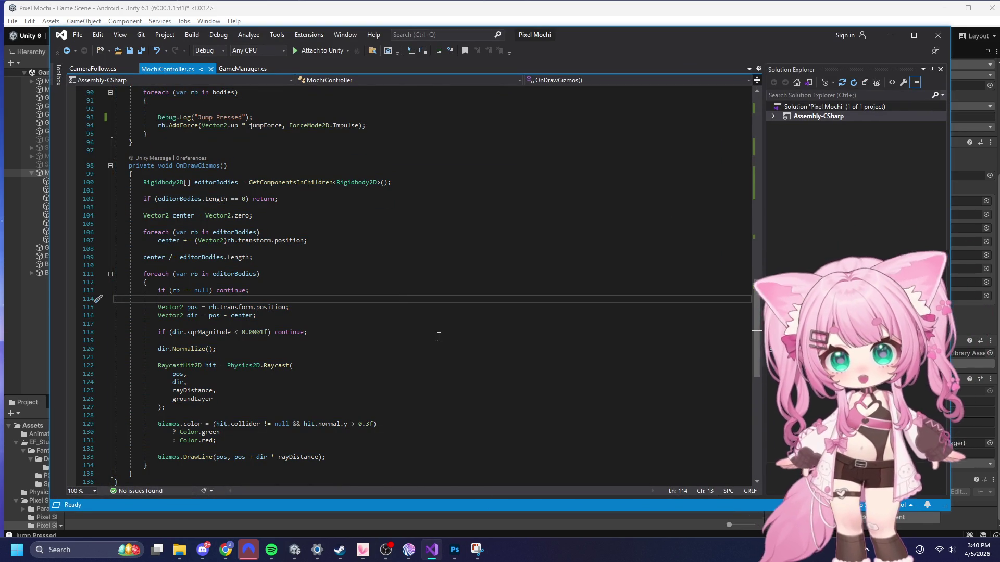
- Select the whole FixedUpdate method so it can be replaced
scroll(429, 342, "up", 20)
scroll(432, 326, "up", 6)
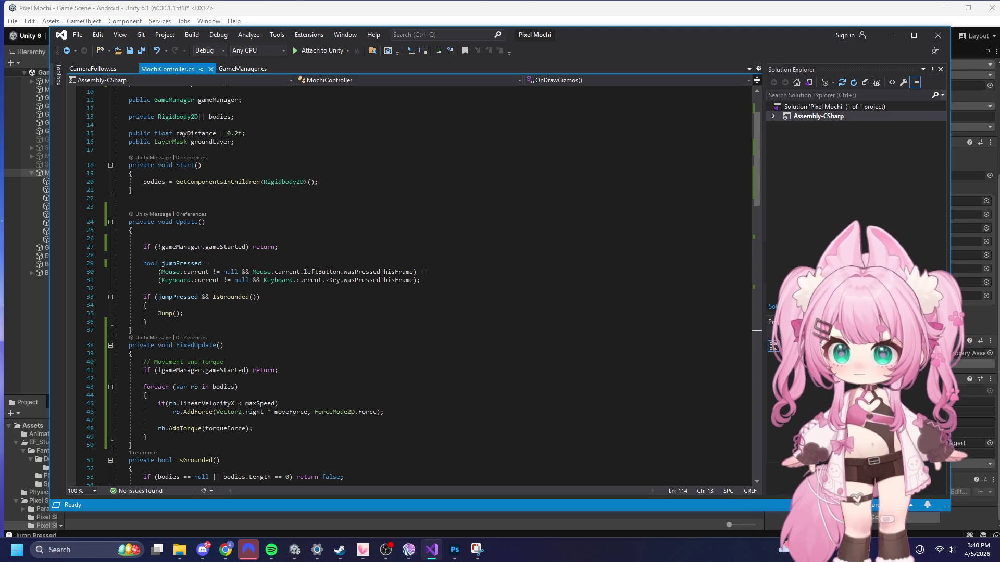
key("alt+Tab")
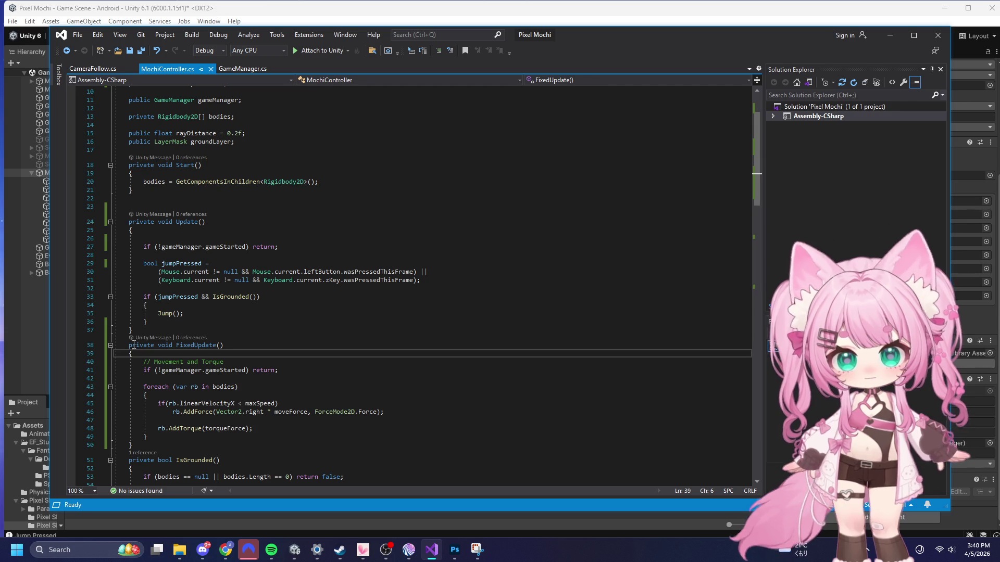
left_click_drag(128, 345, 195, 421)
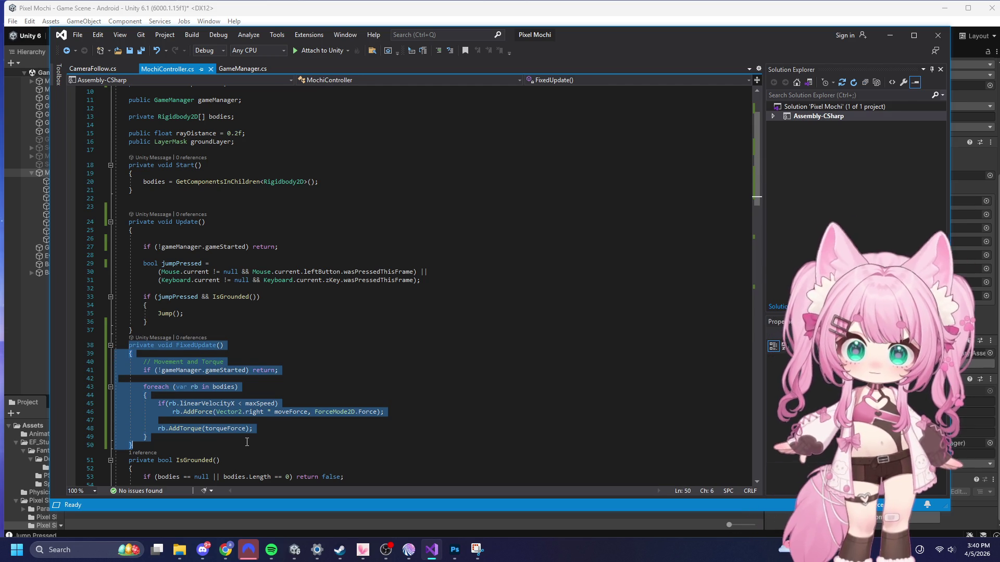
- Paste the new FixedUpdate that caps linearVelocityX at maxSpeed
type("private void FixedUpdate()     {         if (!gameManager.gameStarted) return;          foreach (var rb in bodies)         {             // 1. Move Force with a Hard Cap             if (rb.linearVelocityX < maxSpeed)             {                 rb.AddForce(Vector2.right * moveForce, ForceMode2D.Force);             }             else if (rb.linearVelocityX > maxSpeed)             {                 // This acts like a speed governor/limiter                 rb.linearVelocityX = maxSpeed;             }              // 2. Torque             rb.AddTorque(torqueForce);         }     }")
scroll(410, 368, "down", 3)
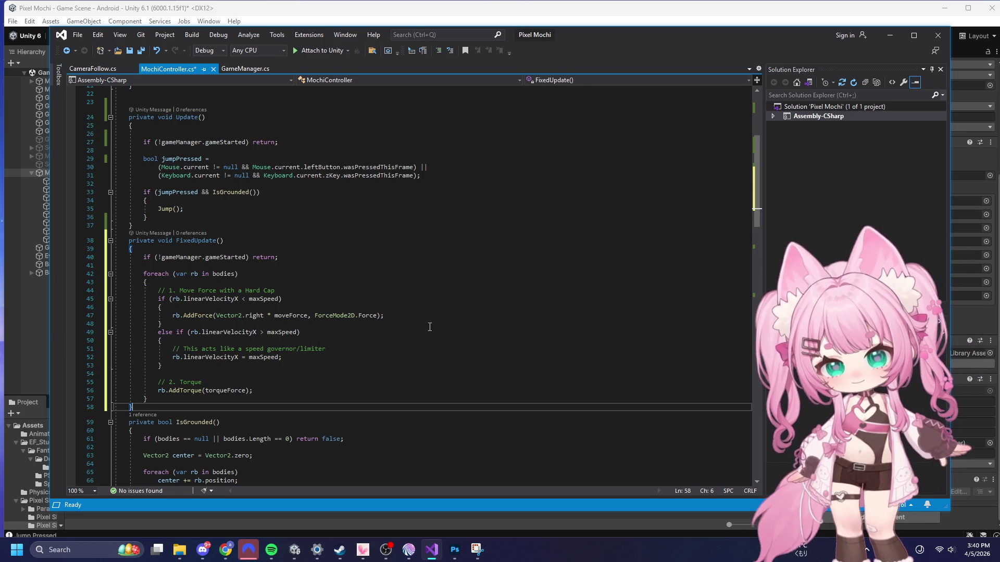
left_click(292, 356)
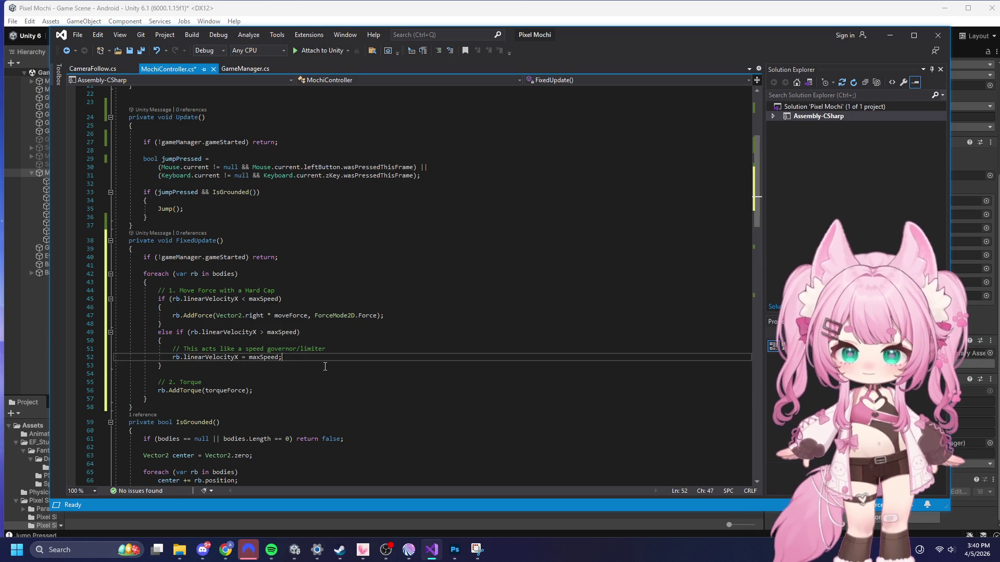
- Save all edited scripts with File > Save All and return to the Unity editor
left_click(78, 35)
left_click(97, 157)
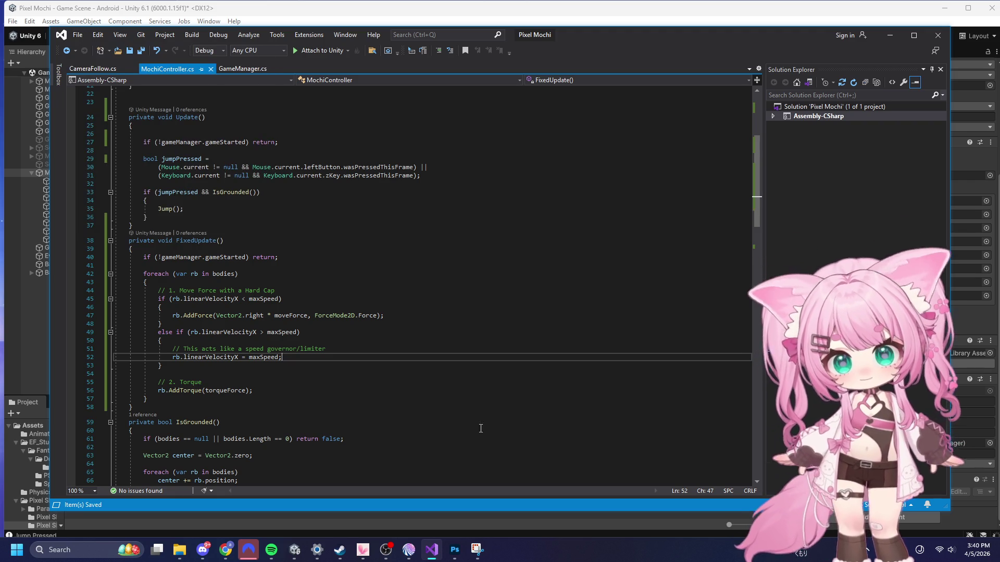
left_click(295, 551)
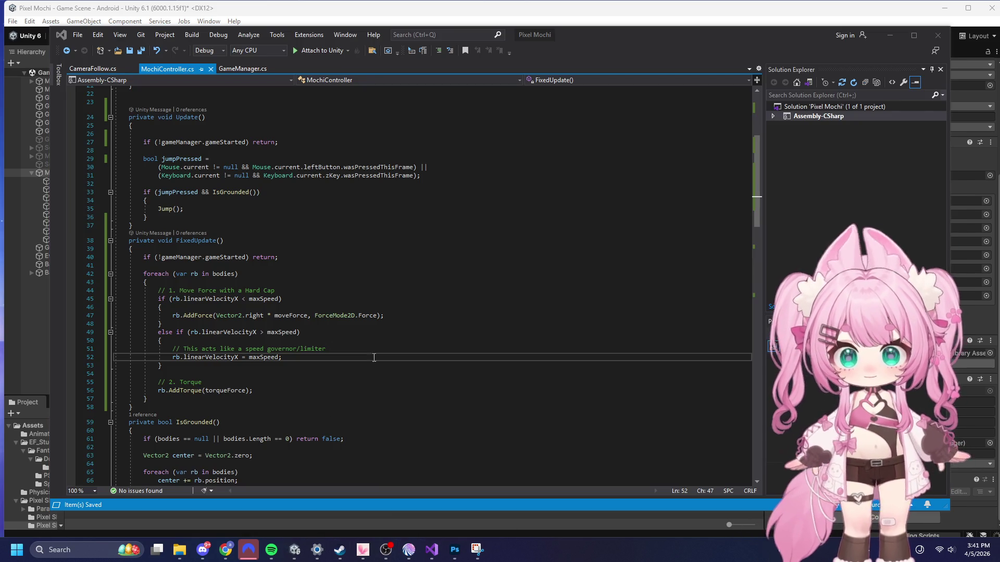
left_click(908, 23)
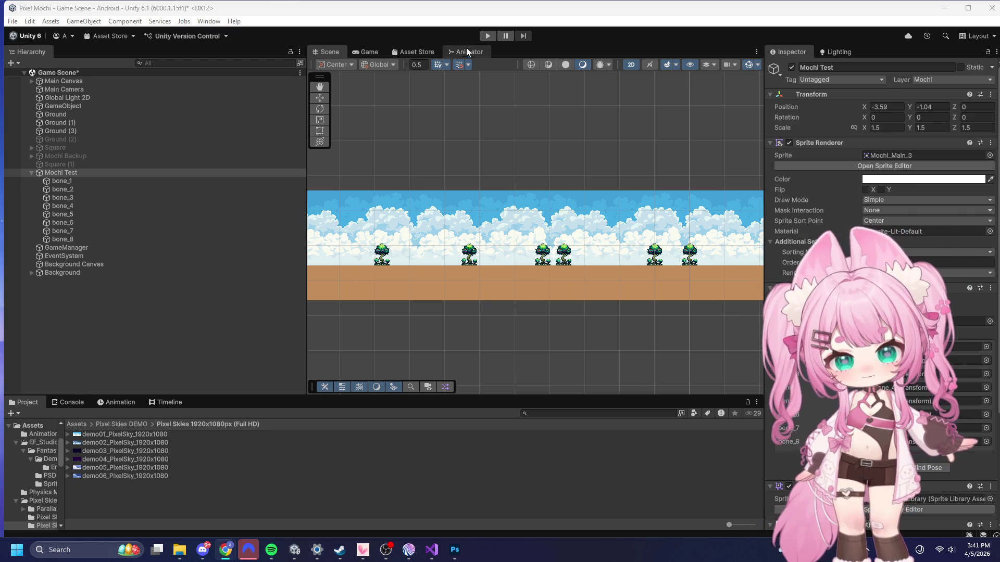
left_click(485, 37)
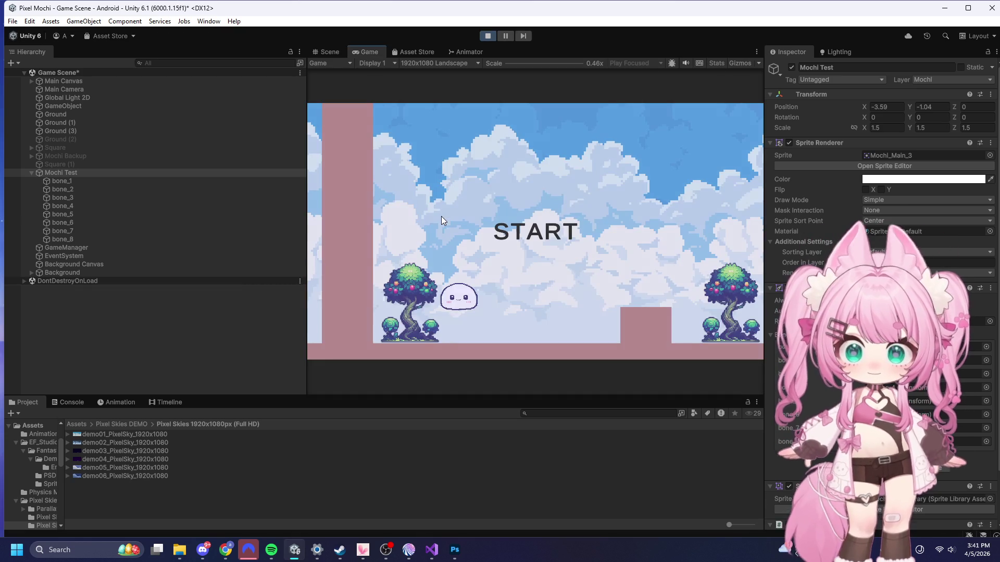
left_click(538, 206)
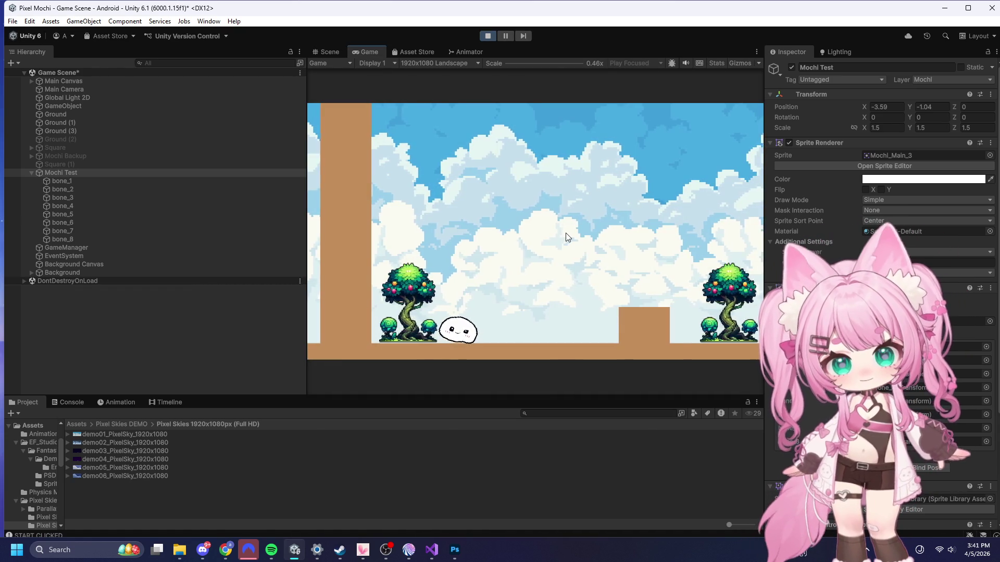
key("a")
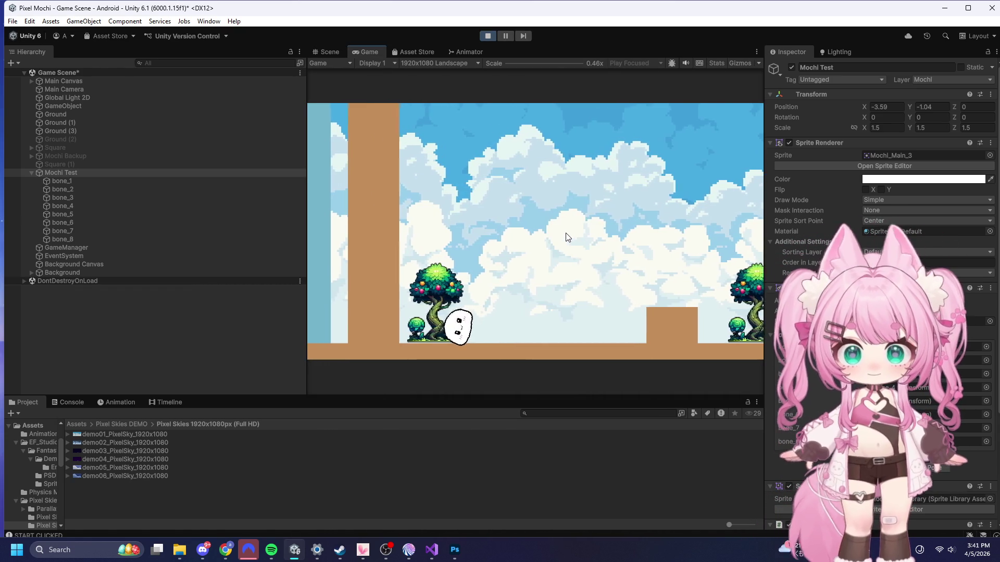
key("a")
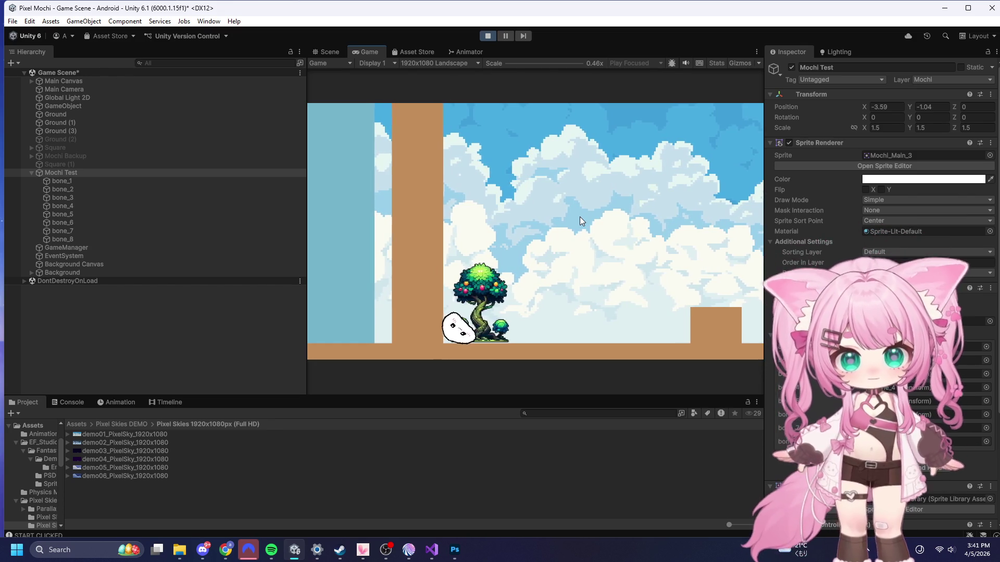
left_click(486, 36)
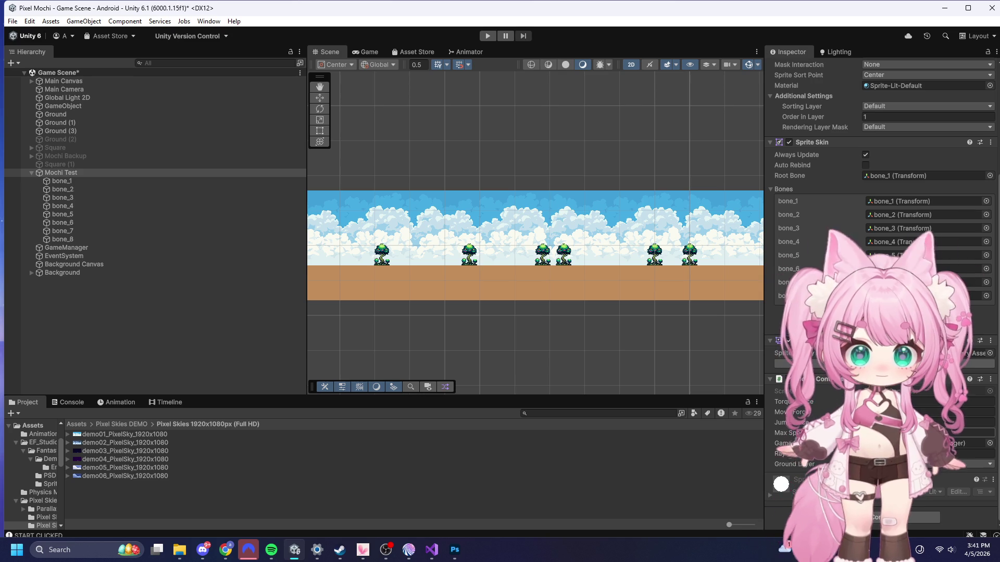
left_click(979, 433)
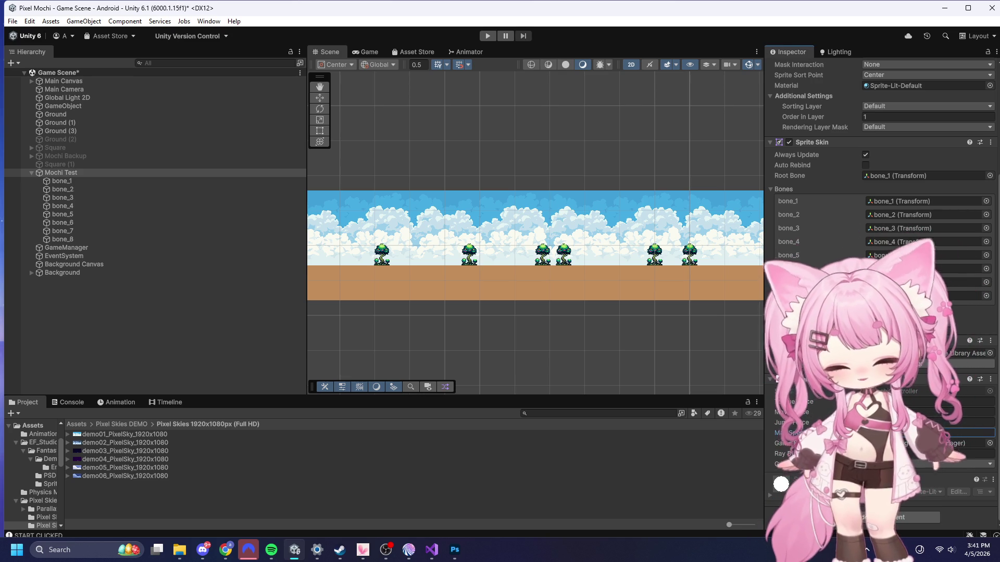
left_click(493, 34)
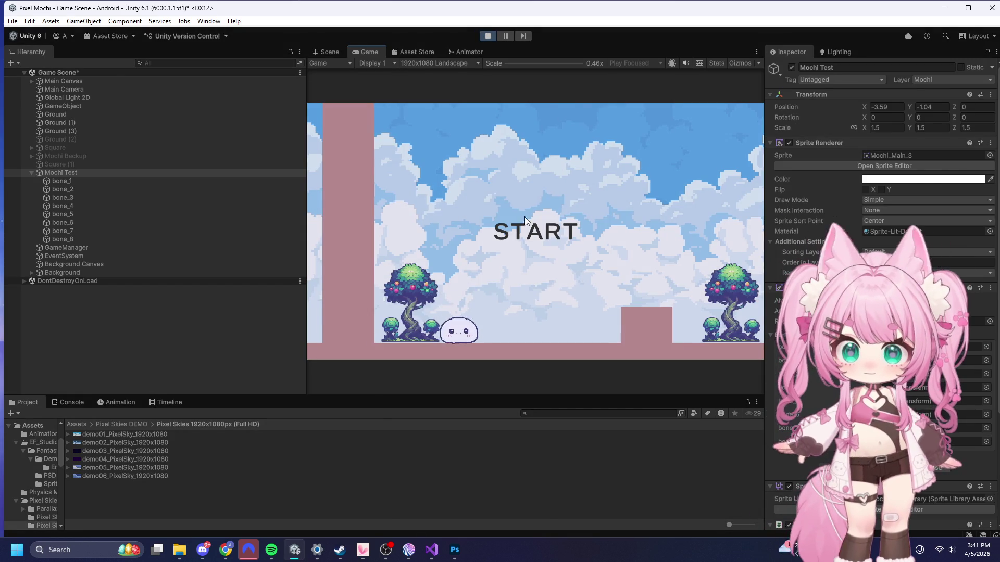
left_click(536, 229)
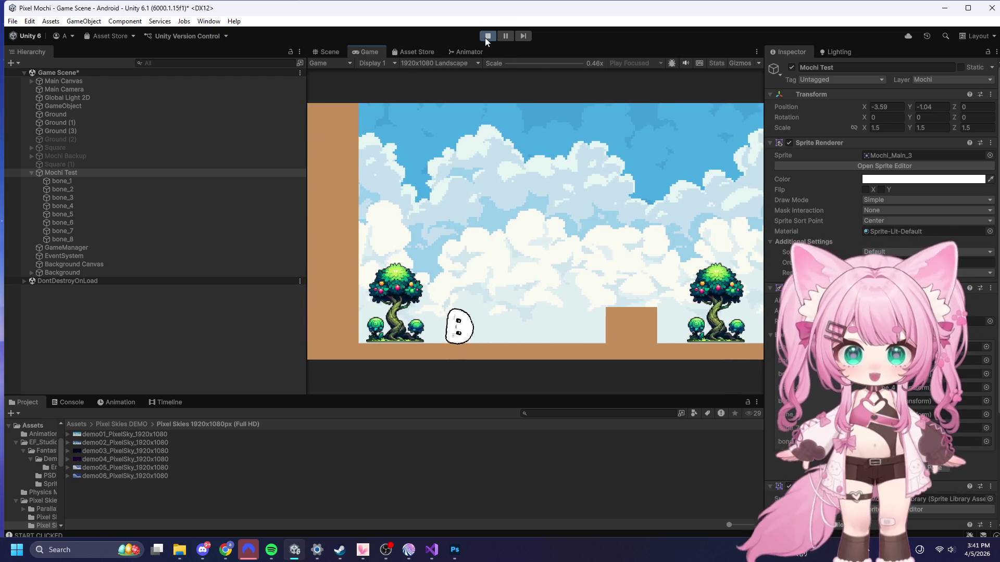
left_click(487, 36)
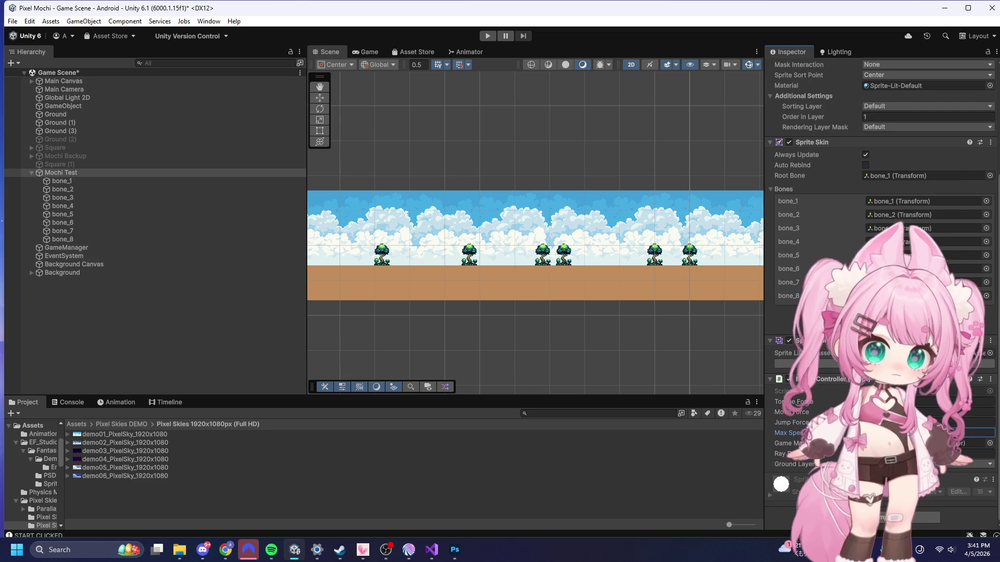
left_click(488, 36)
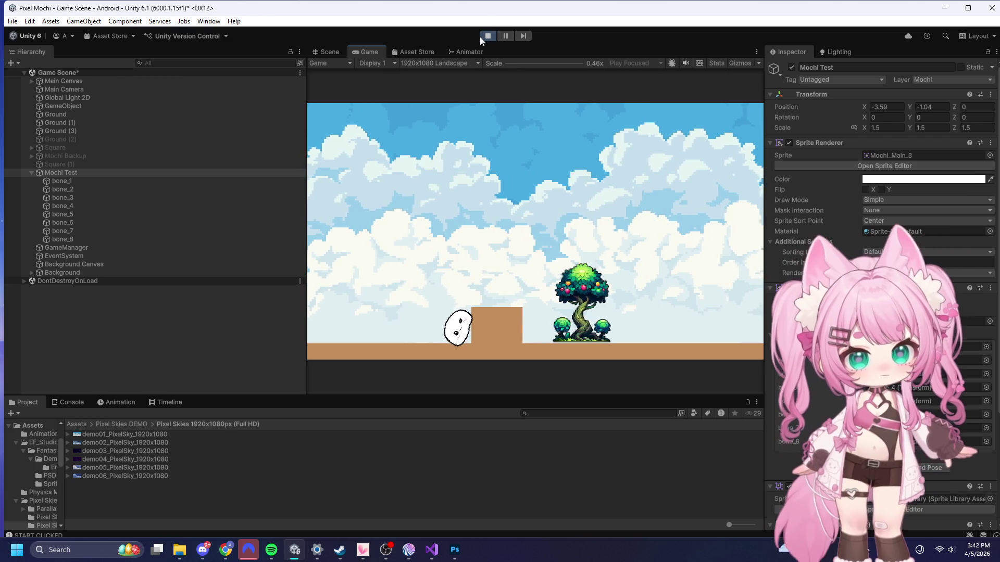
left_click(490, 35)
scroll(880, 209, "down", 3)
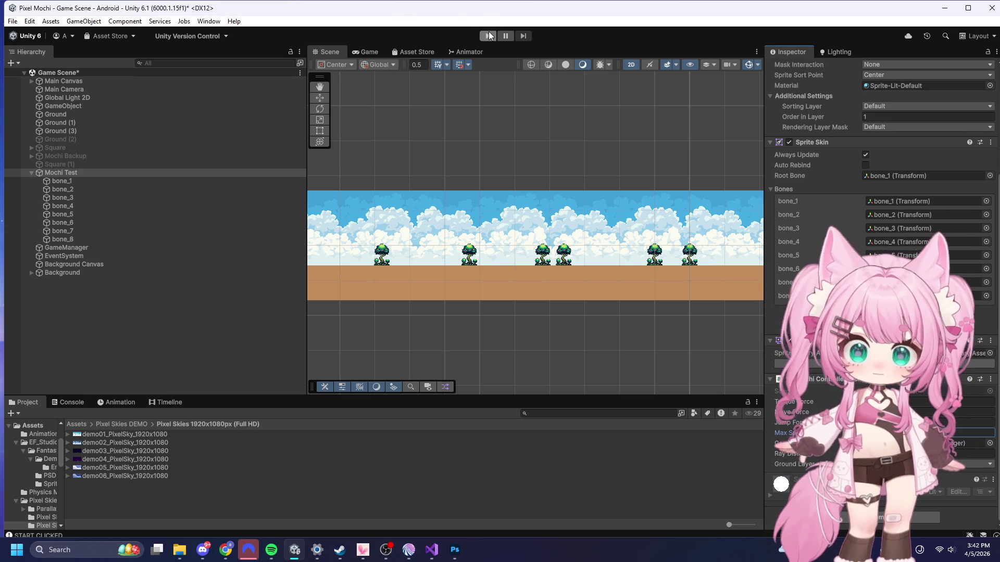
left_click(489, 35)
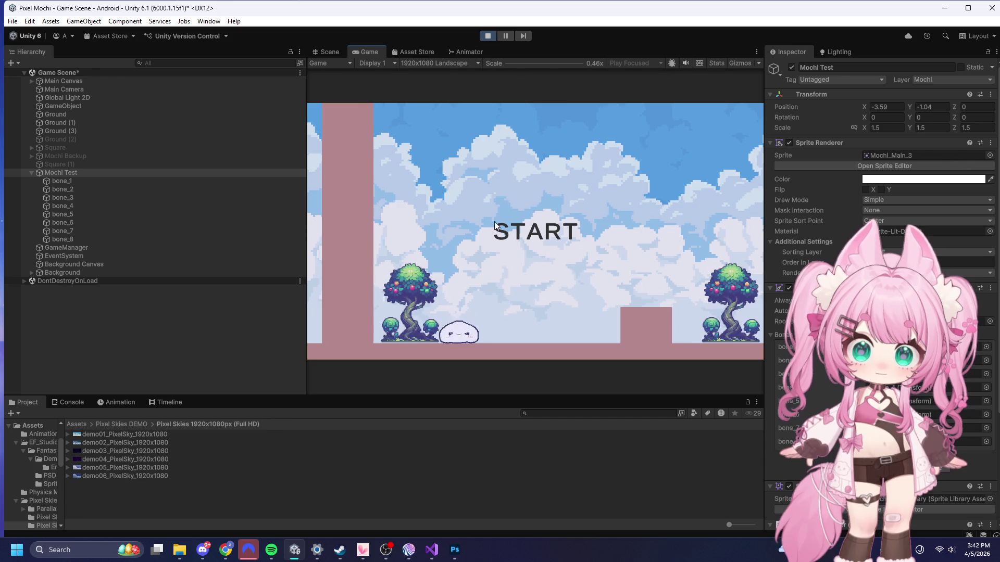
left_click(502, 205)
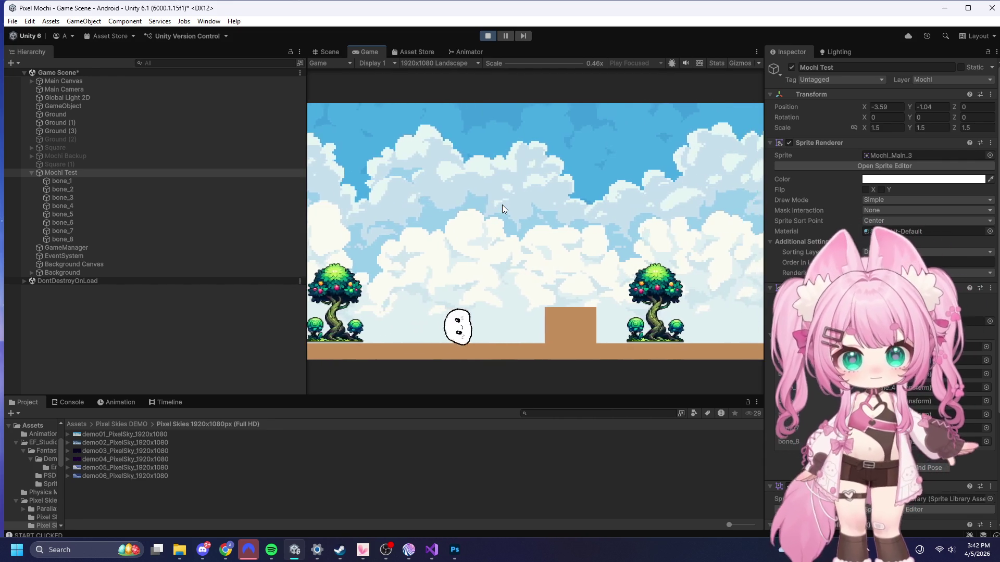
left_click(466, 331)
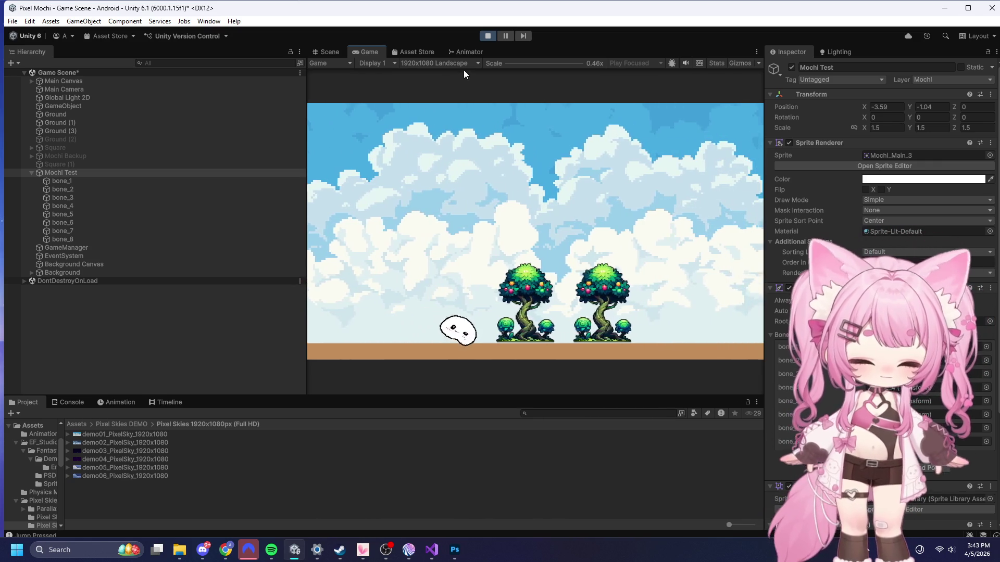
left_click(487, 36)
scroll(815, 403, "down", 5)
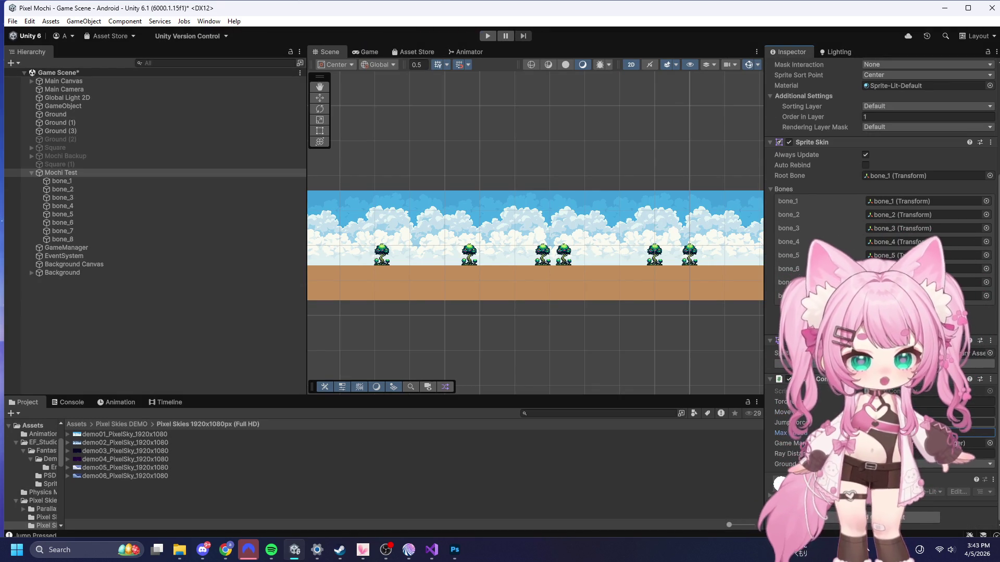
left_click(488, 35)
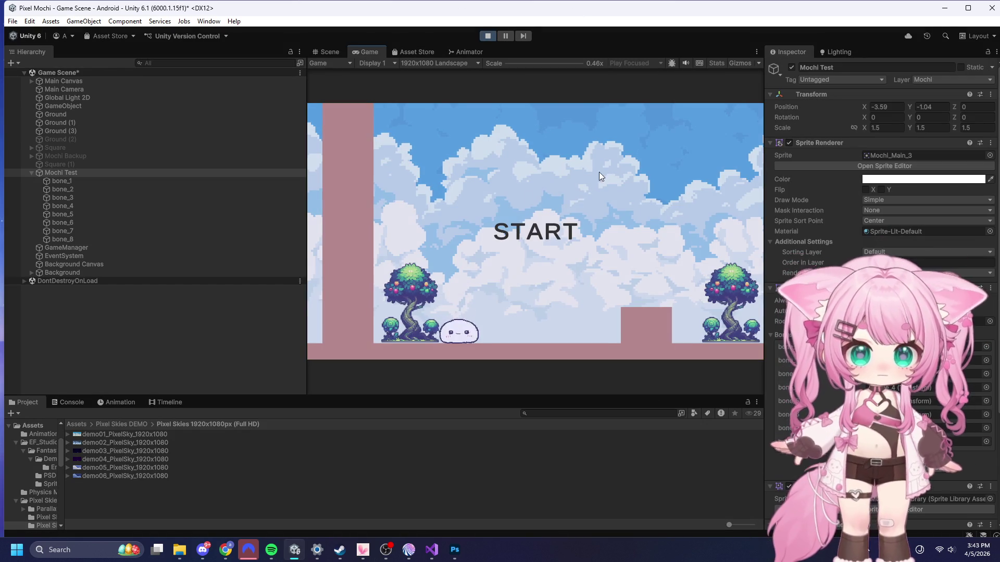
left_click(522, 193)
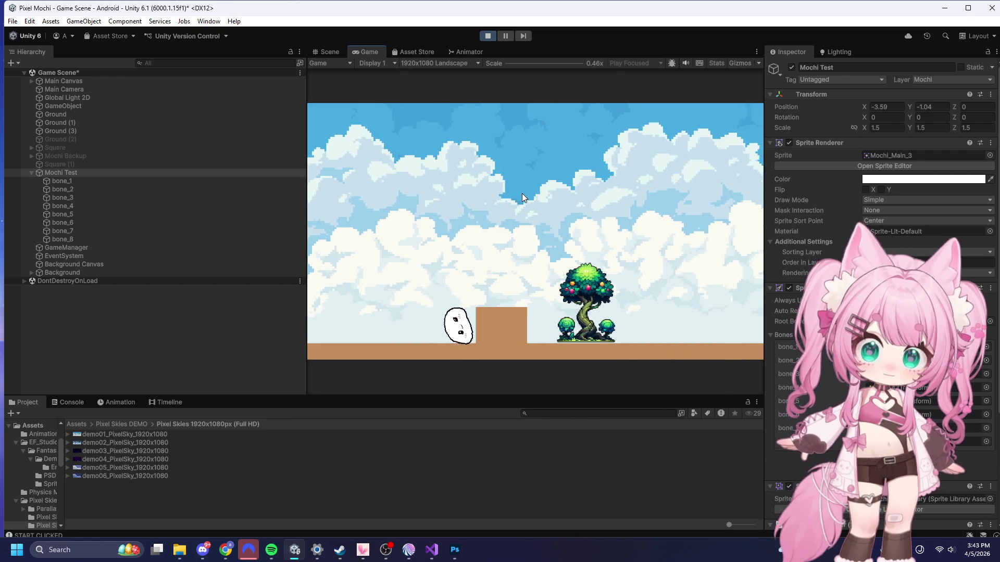
left_click(486, 36)
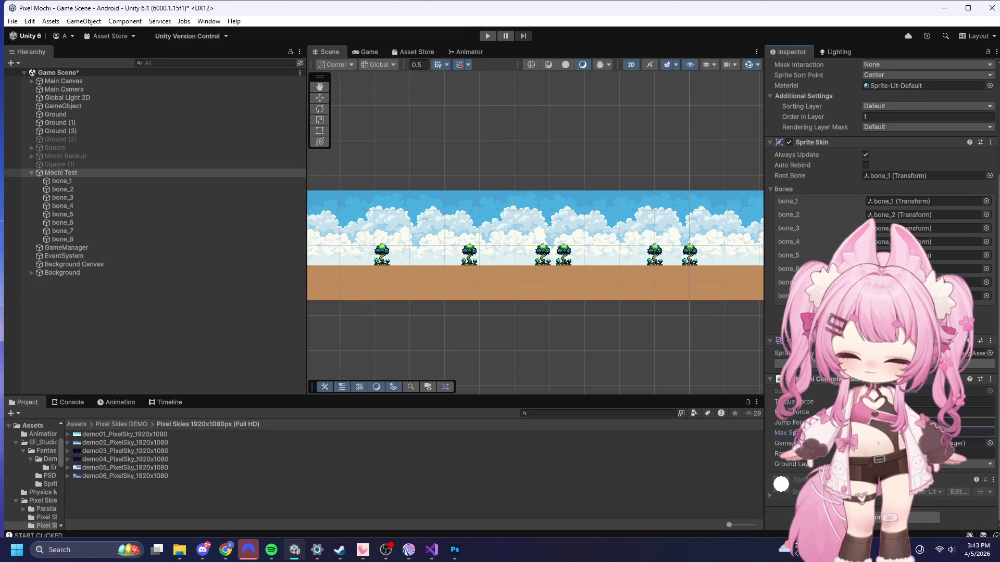
left_click(487, 35)
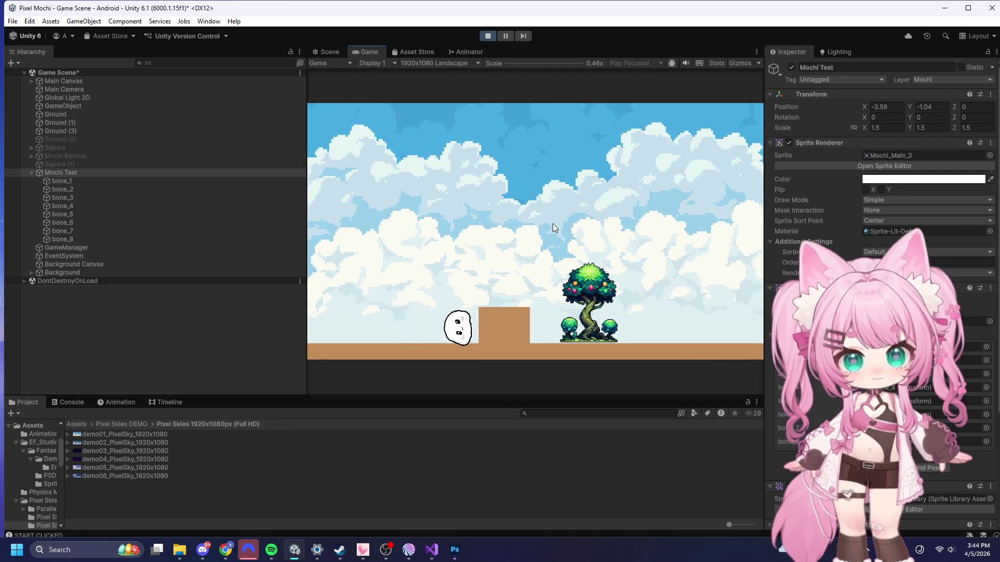
left_click(491, 35)
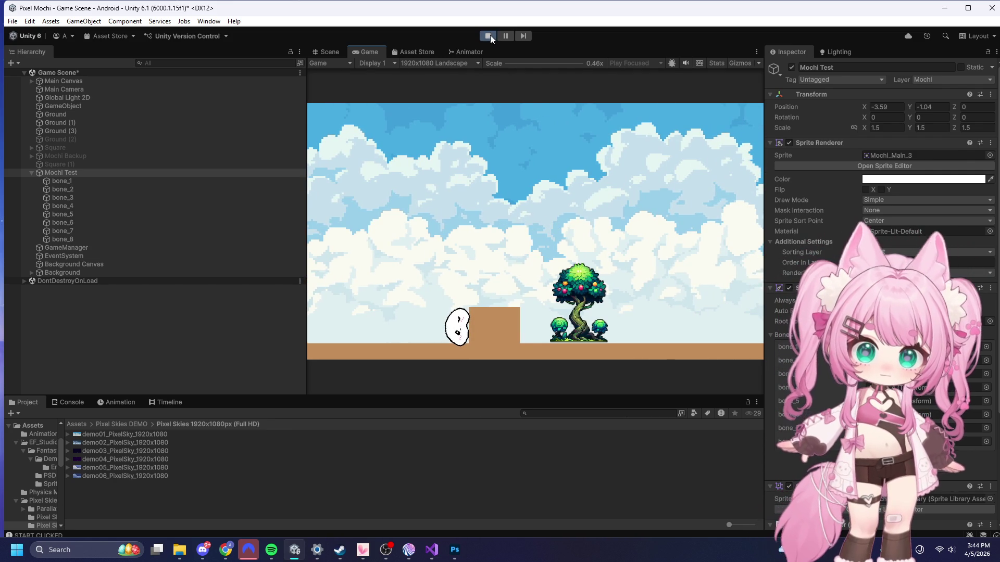
scroll(880, 312, "down", 3)
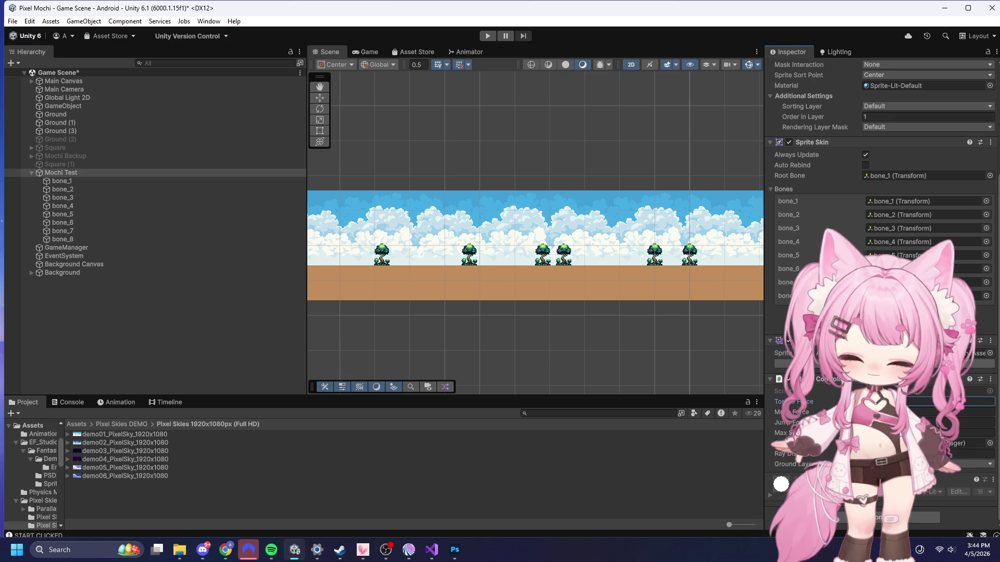
left_click(494, 35)
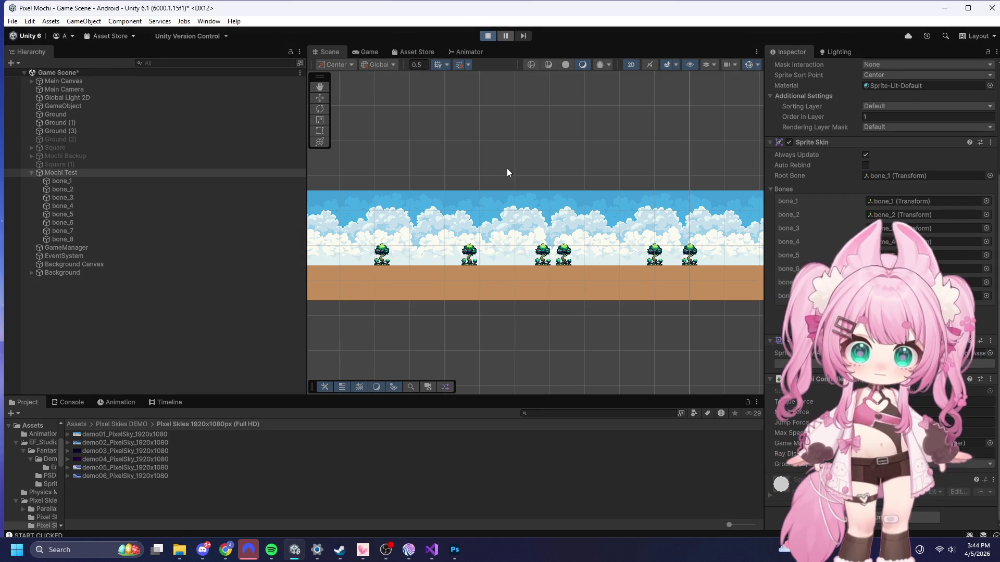
left_click(554, 249)
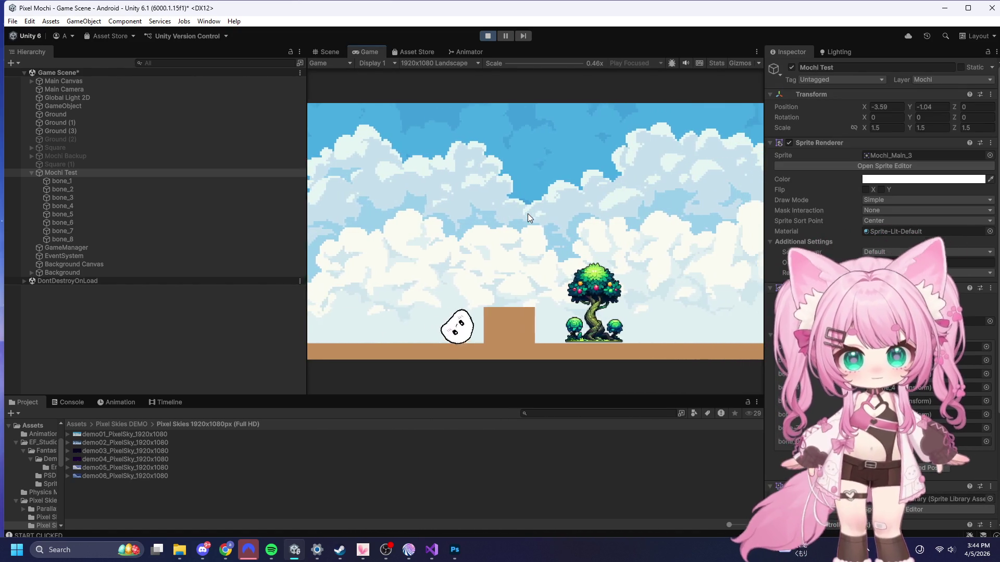
left_click(565, 258)
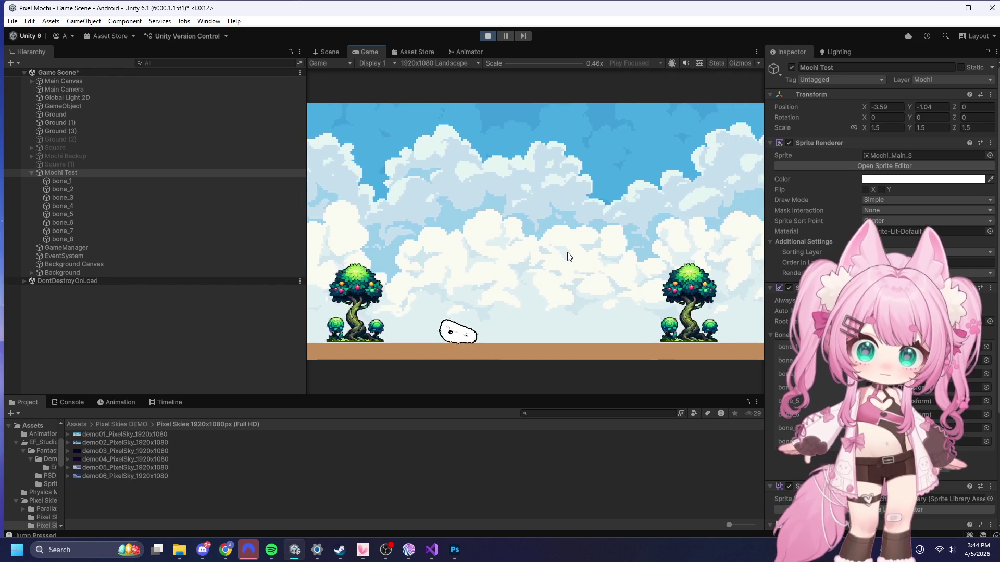
key("space")
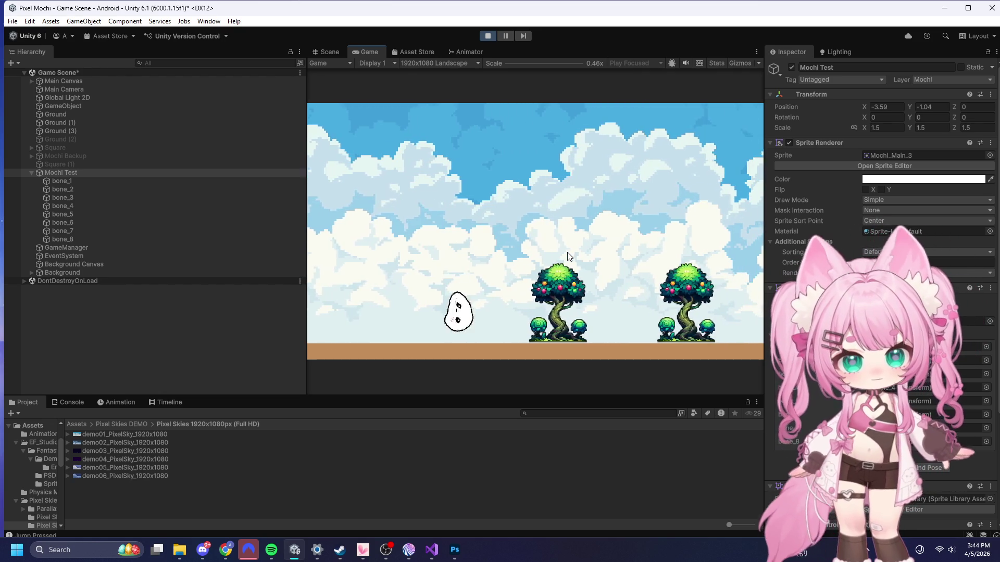
key("space")
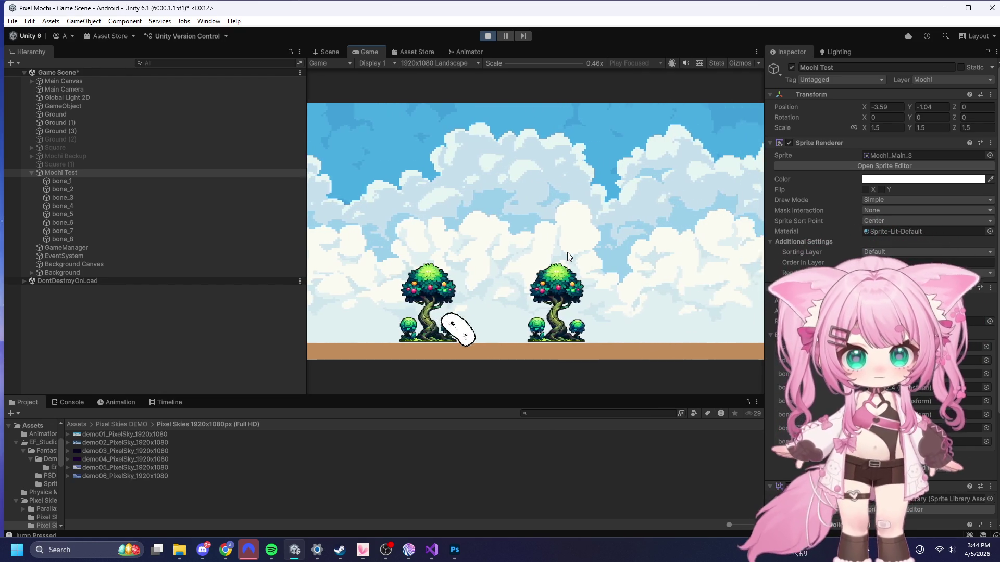
key("space")
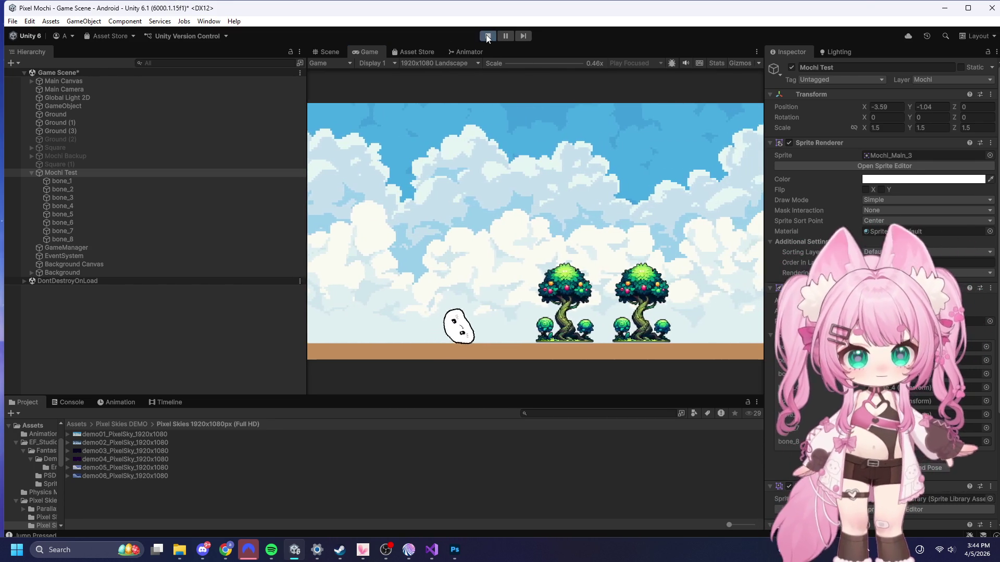
key("ctrl+p")
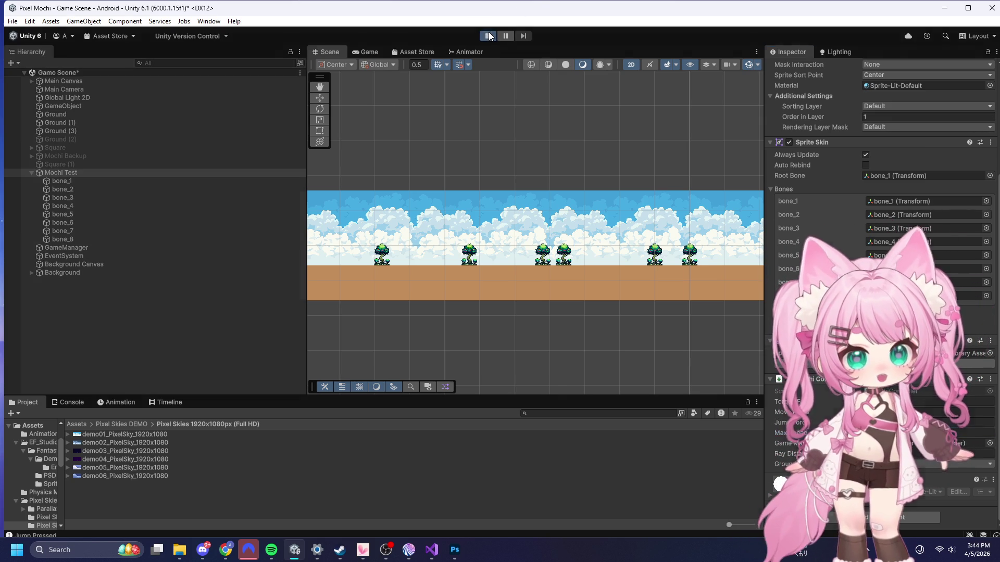
left_click(489, 35)
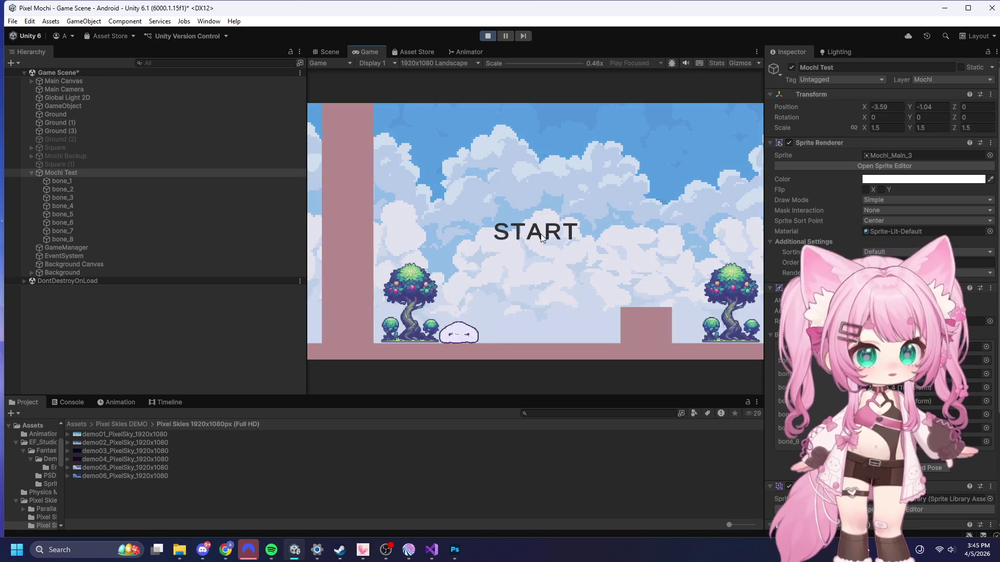
left_click(541, 235)
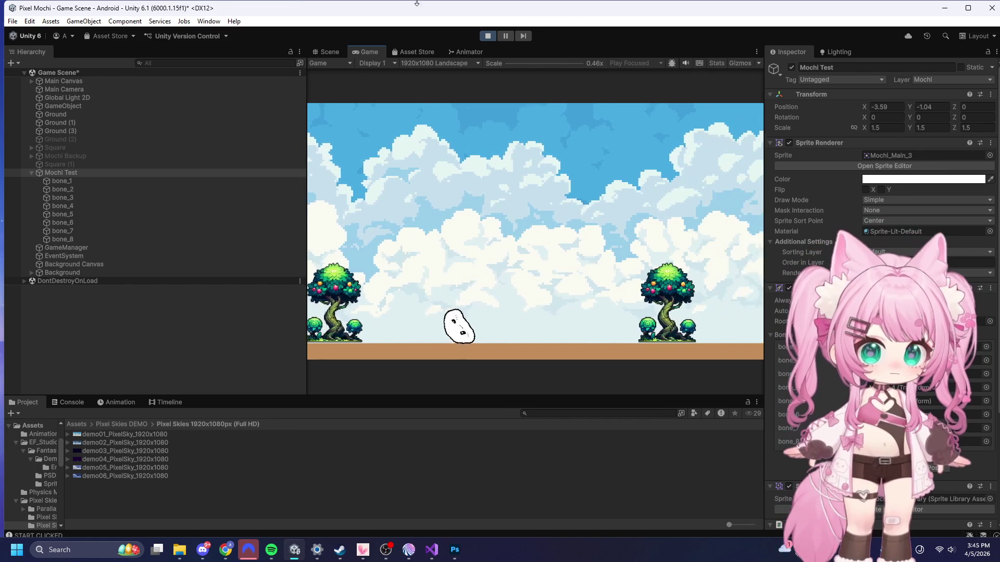
left_click(487, 35)
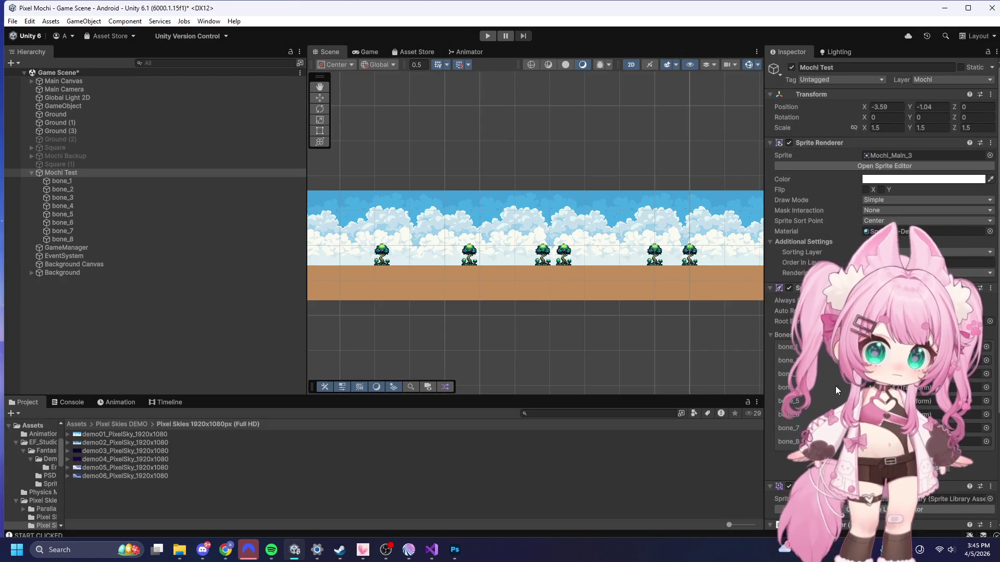
scroll(881, 261, "down", 5)
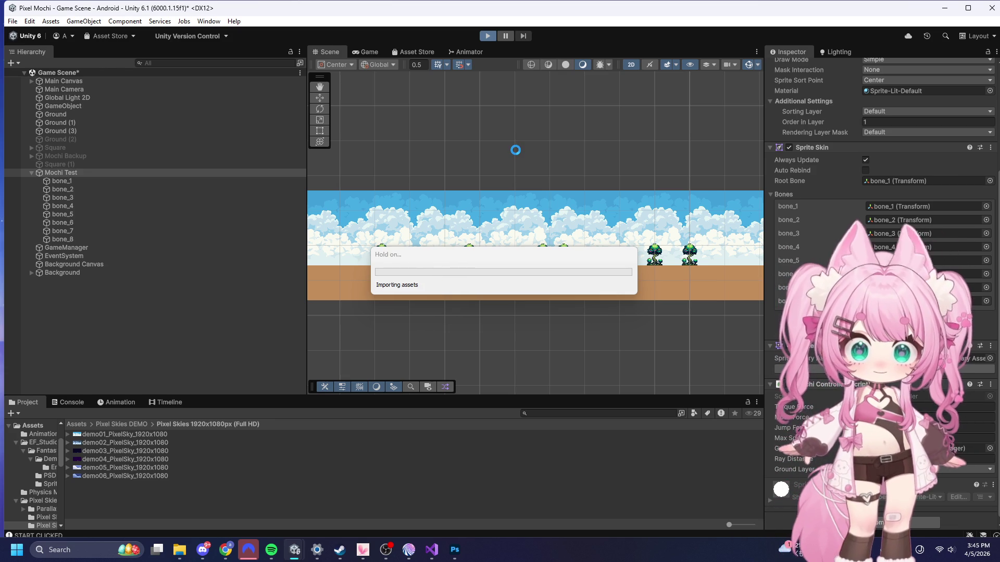
key("ctrl+p")
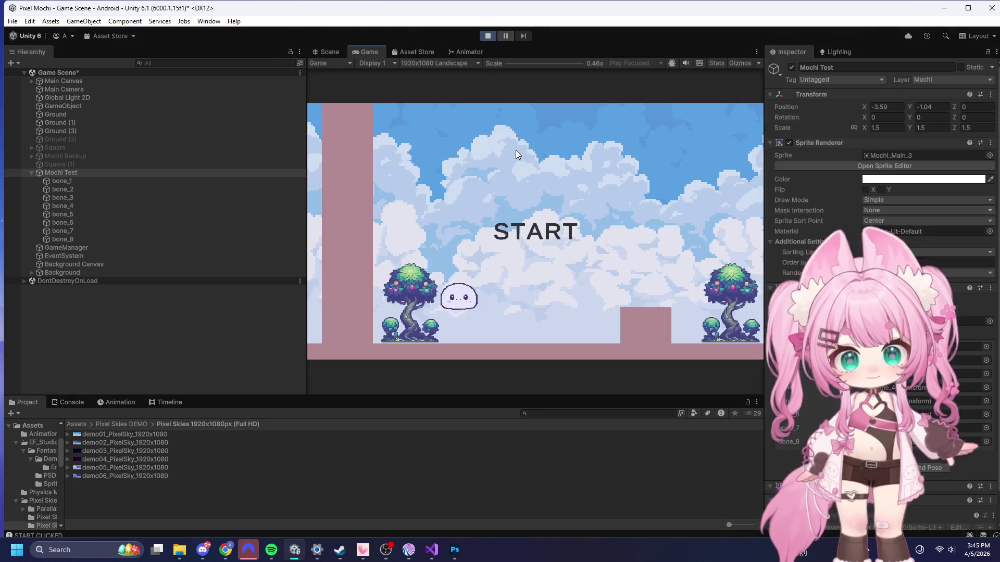
left_click(510, 222)
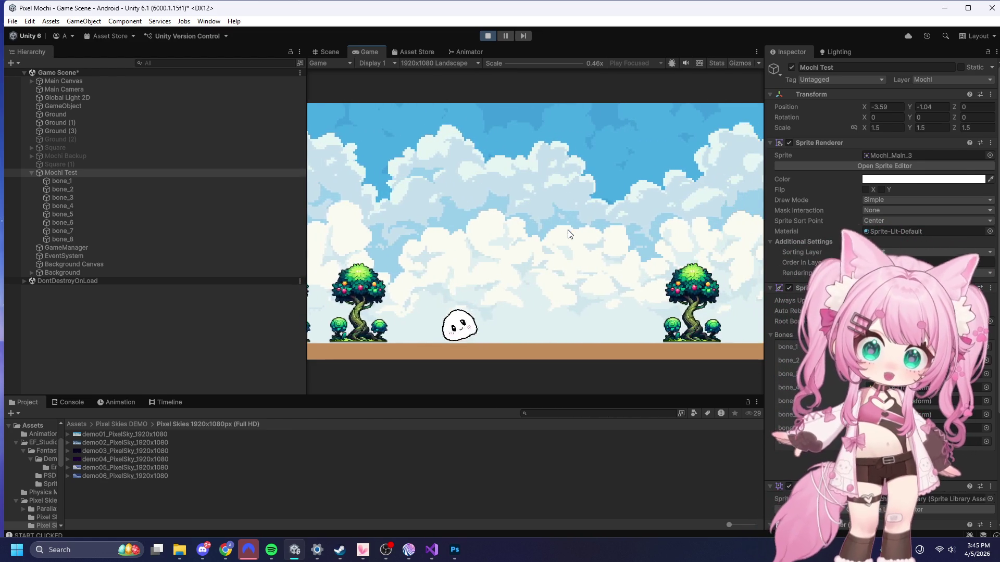
left_click(620, 301)
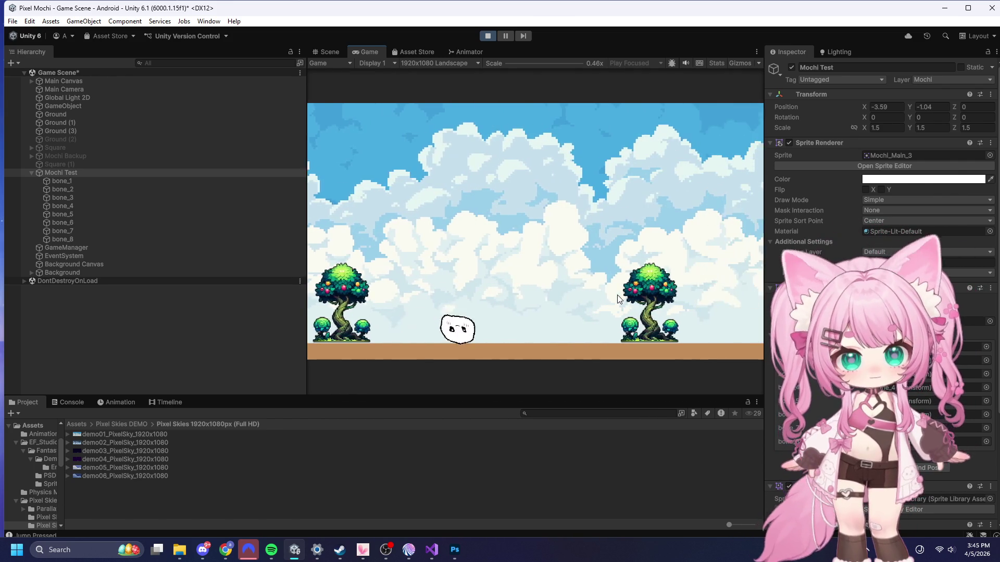
left_click(610, 288)
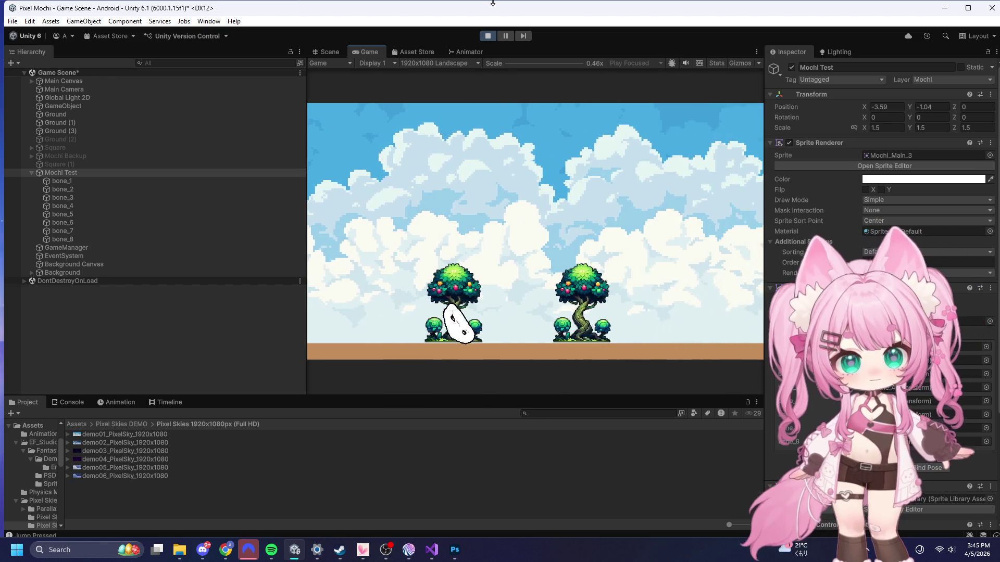
key("ctrl+p")
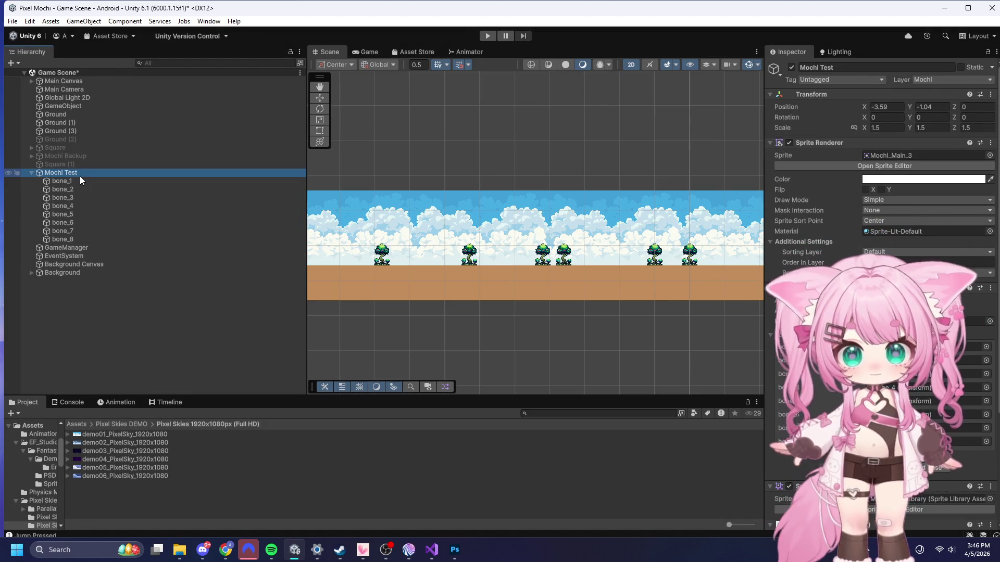
- Set Spring Joint 2D Frequency to 20 on bone_1 through bone_8
left_click(86, 180)
left_click(82, 239, "shift")
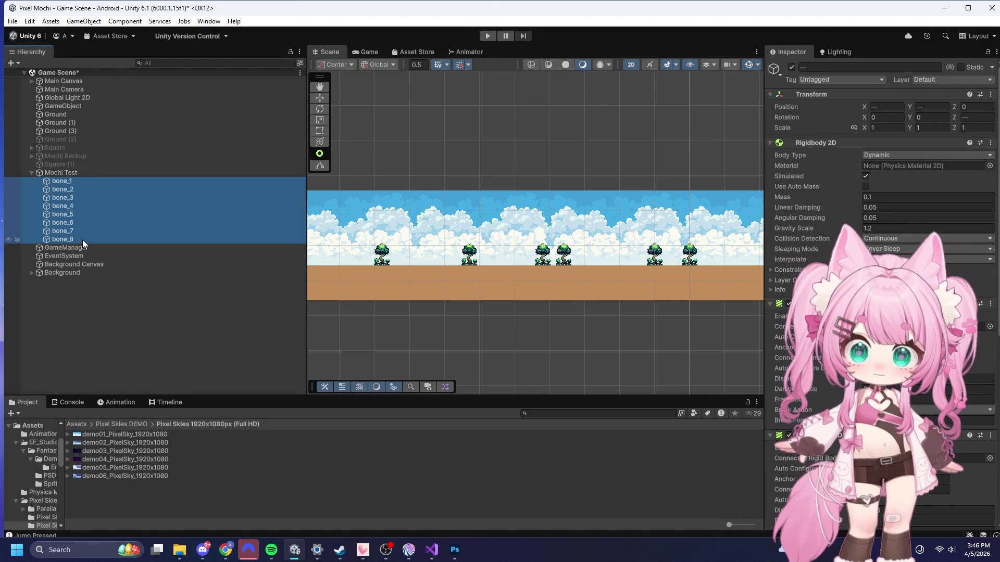
scroll(881, 203, "down", 5)
left_click(881, 203)
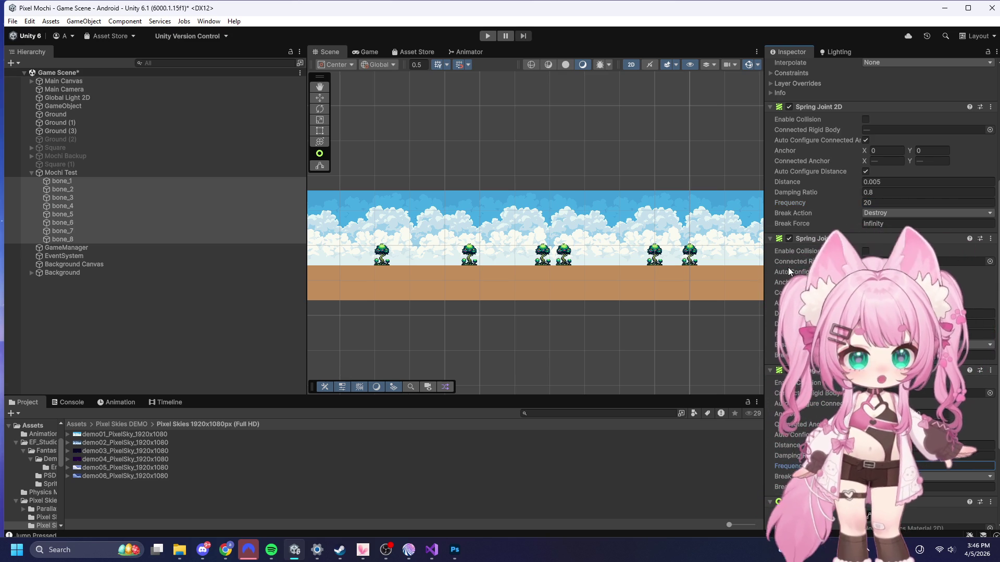
- Playtest the stiffer mochi from the START screen with two jumps, then stop the run
left_click(492, 37)
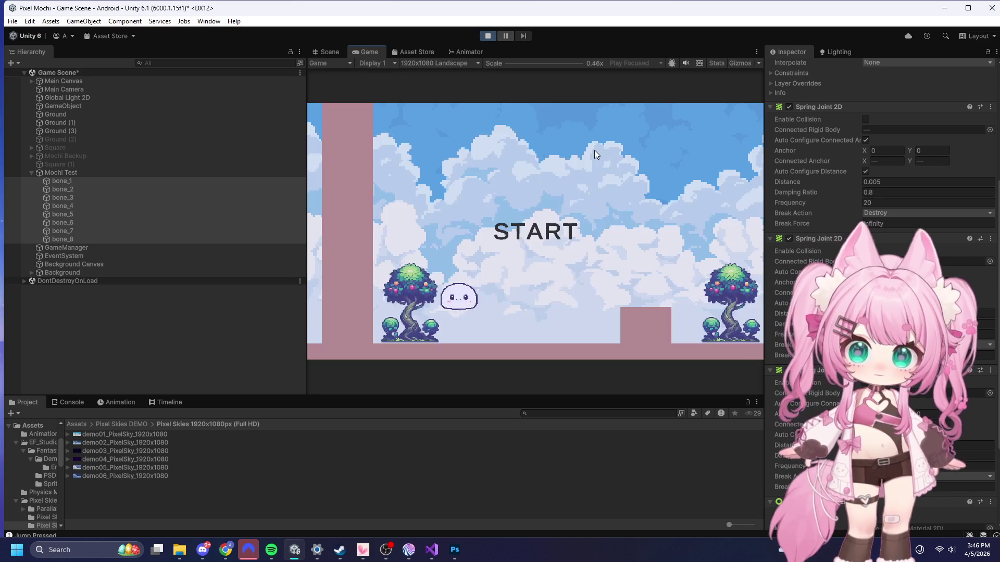
left_click(534, 222)
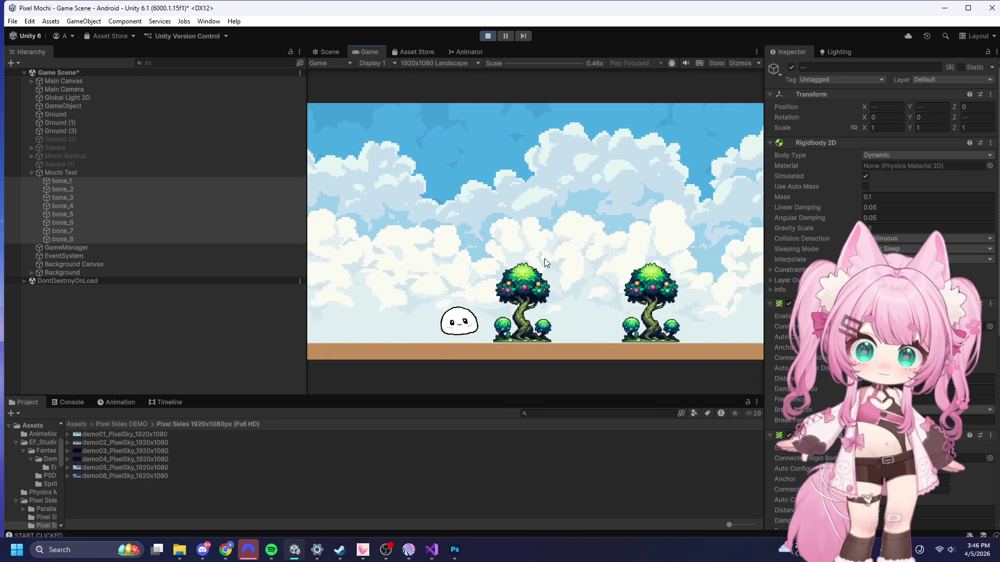
left_click(554, 308)
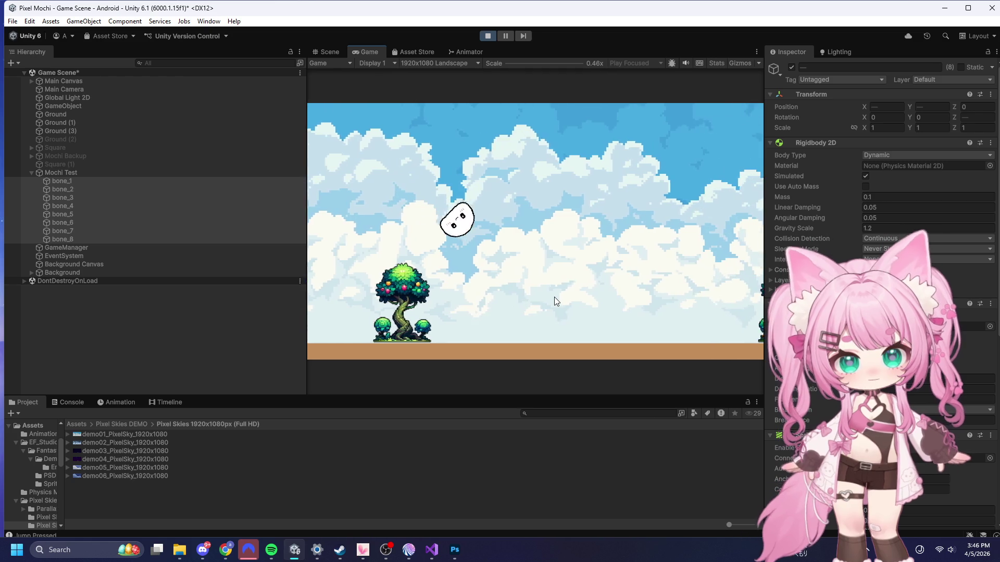
left_click(552, 294)
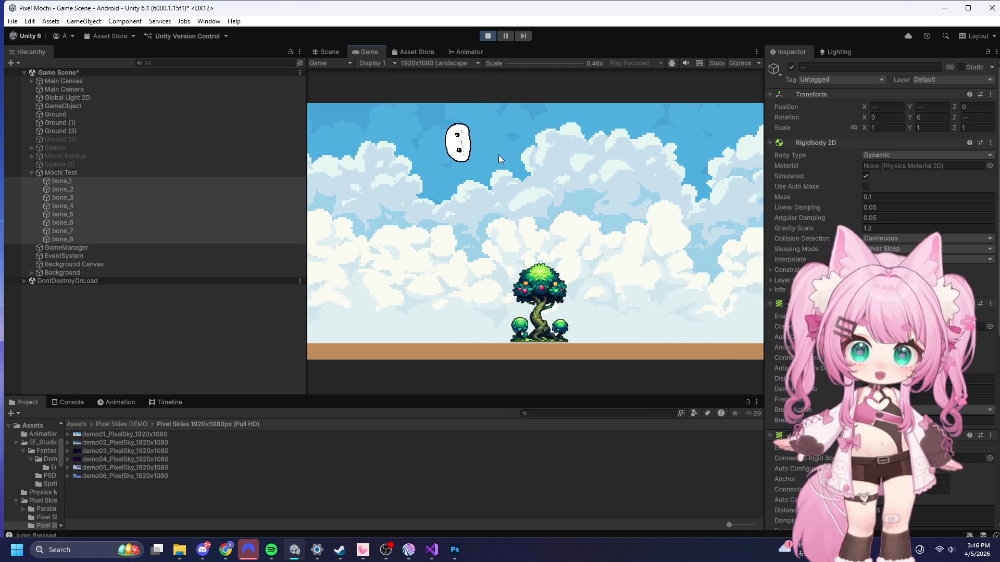
left_click(487, 36)
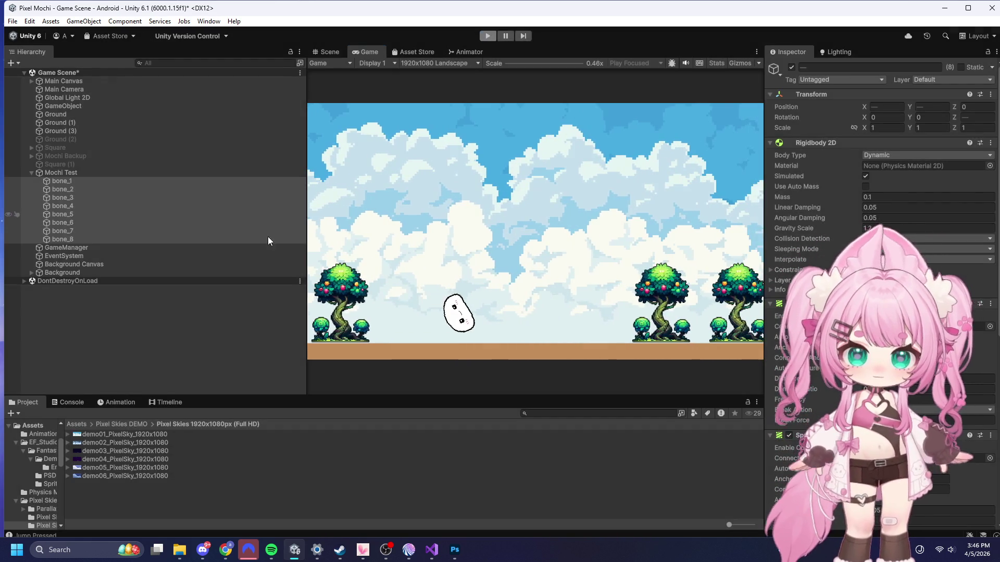
left_click(88, 172)
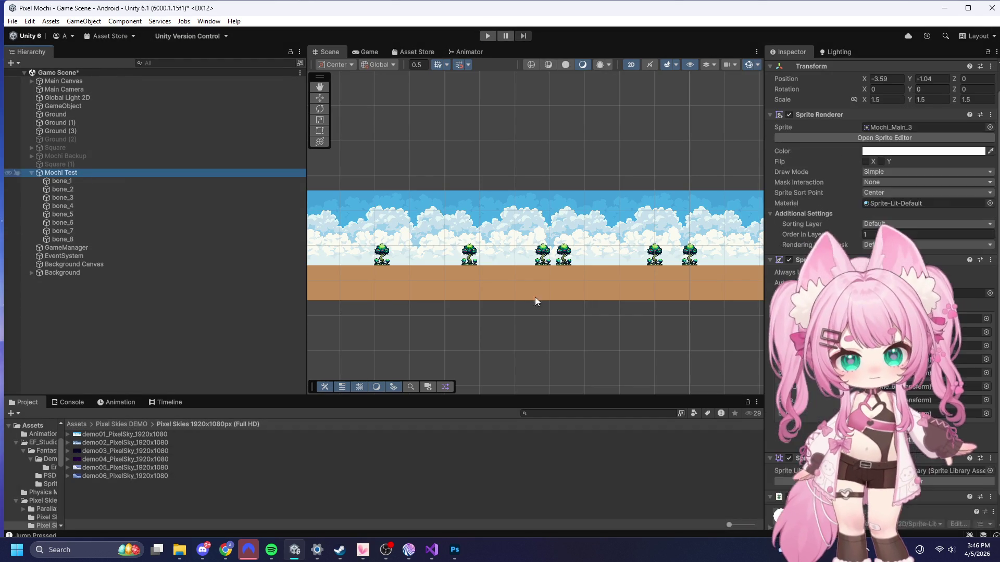
scroll(880, 208, "down", 5)
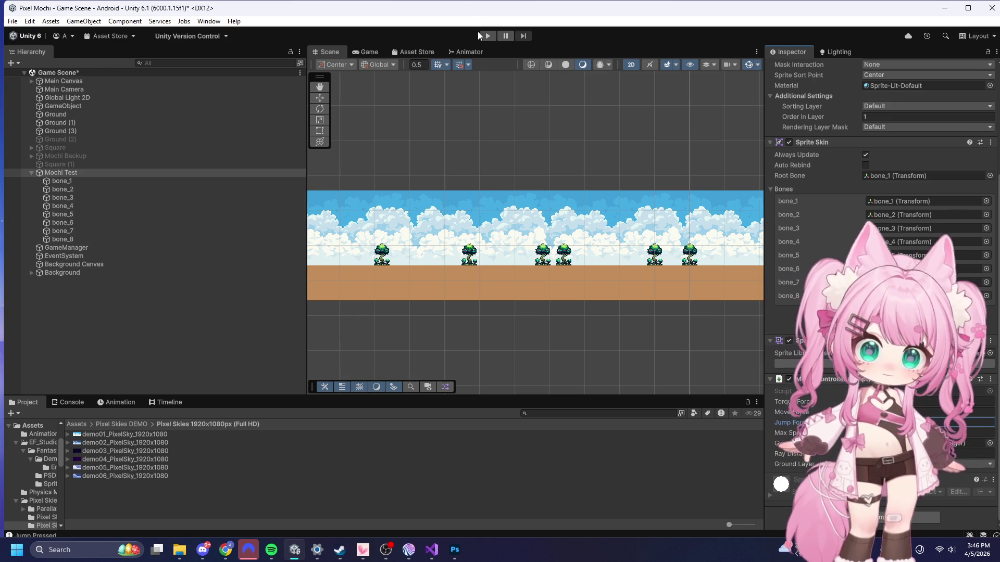
left_click(488, 35)
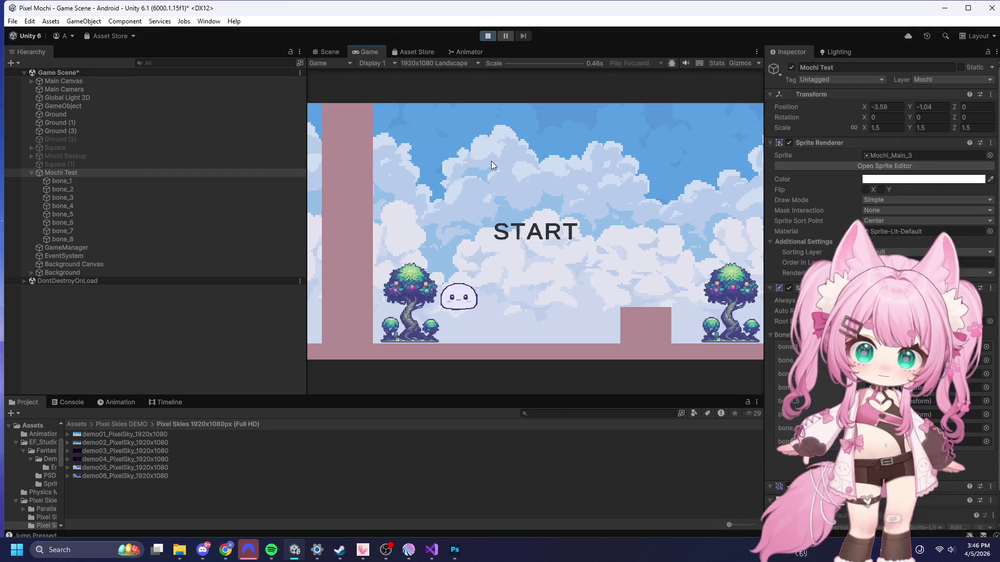
left_click(514, 245)
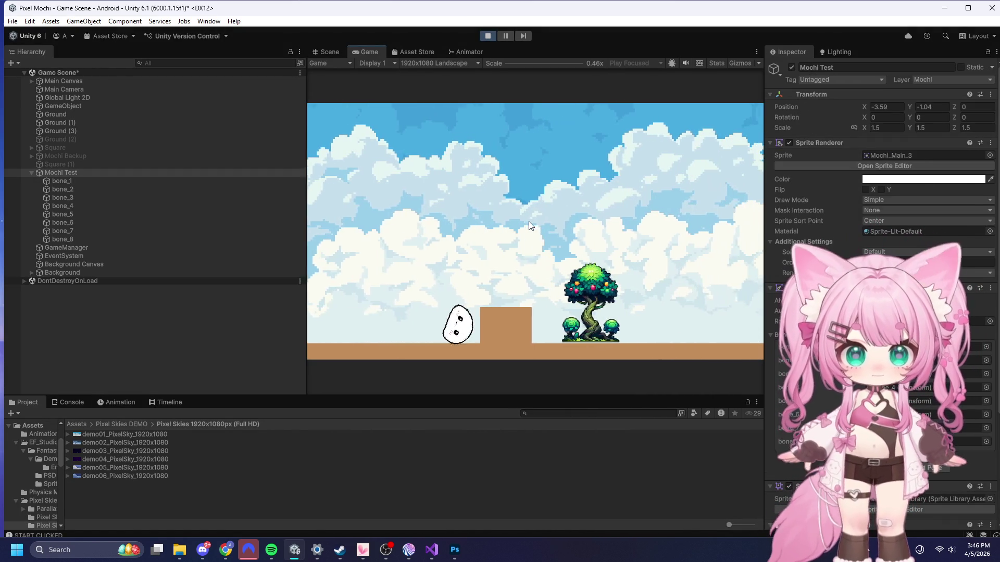
key("space")
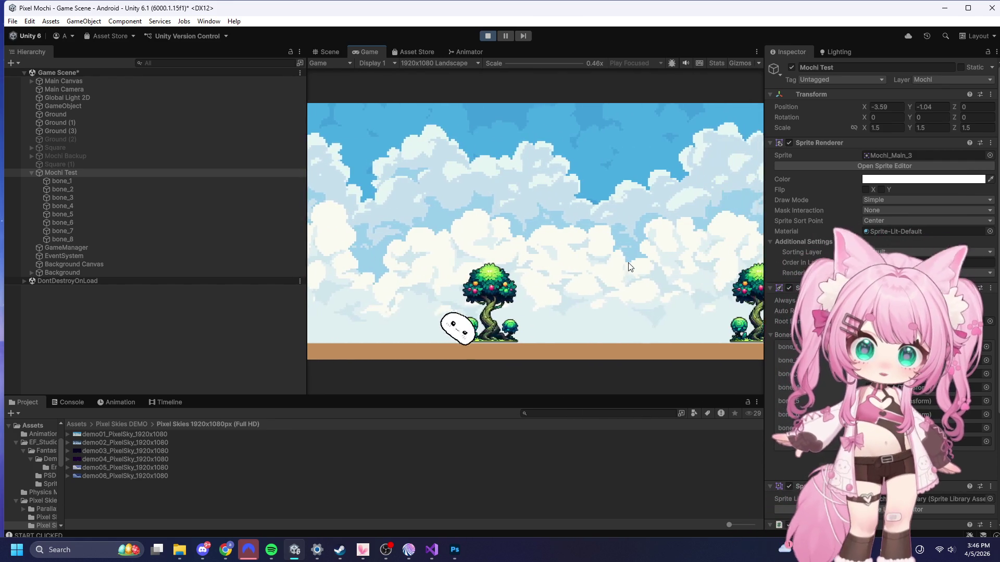
key("space")
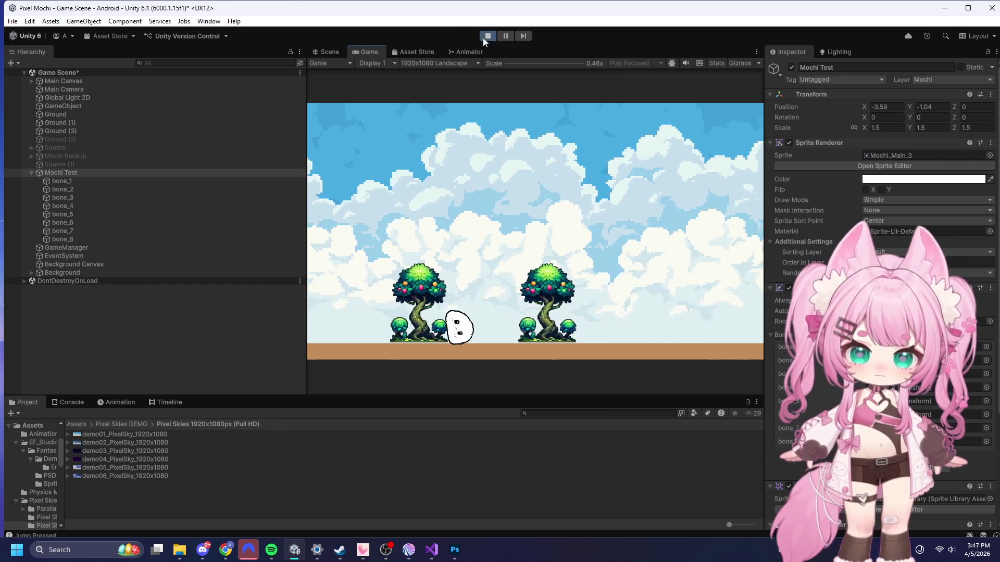
left_click(484, 37)
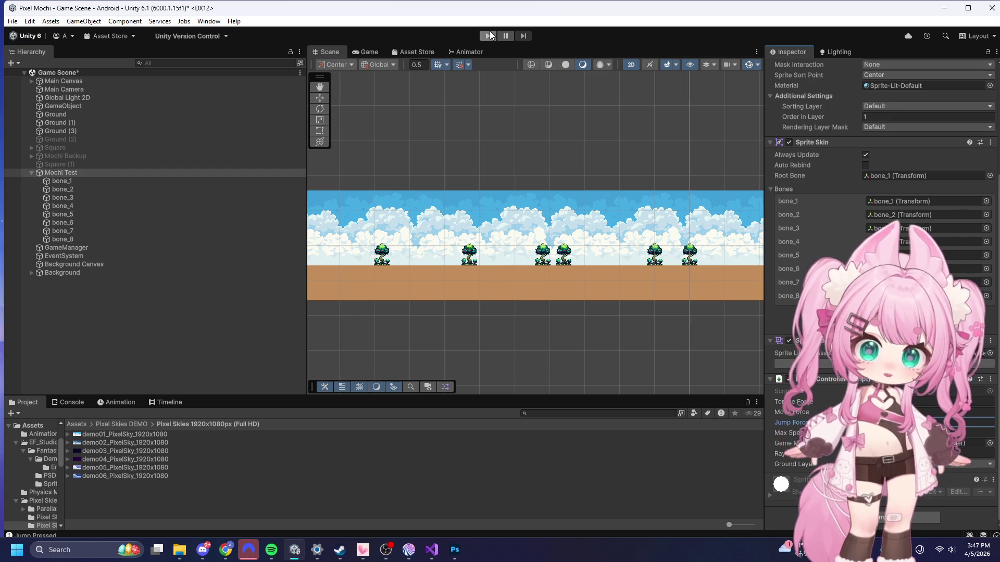
- Enter Play mode, move the mochi right with D and hop it repeatedly with Space
left_click(489, 35)
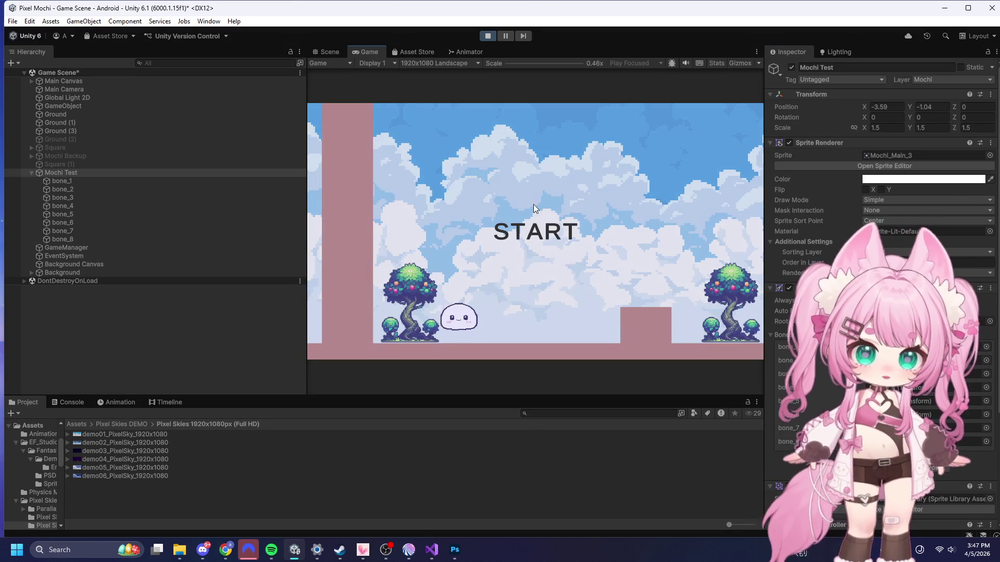
key("d")
key("d")
key("space")
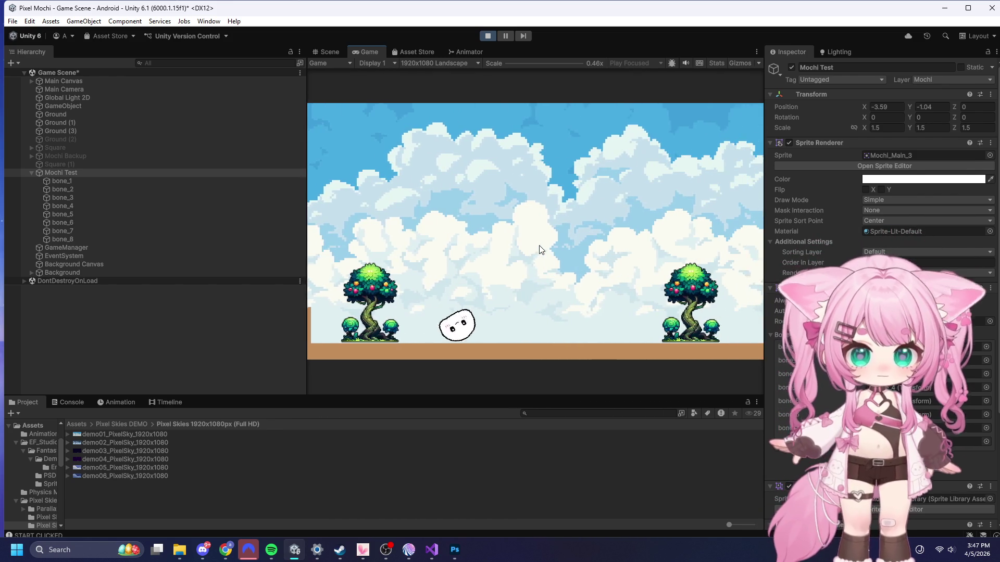
key("space")
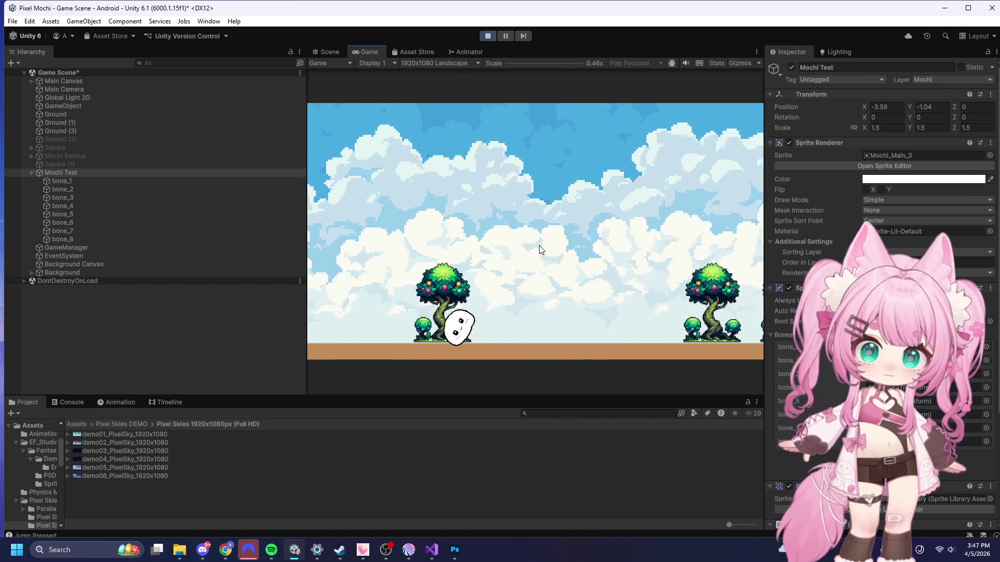
key("space")
key("space")
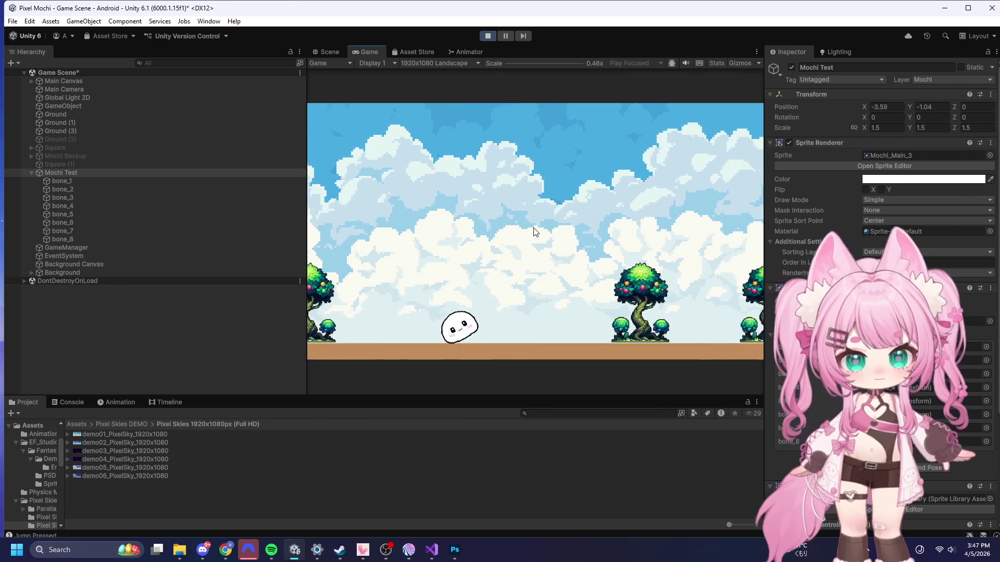
key("space")
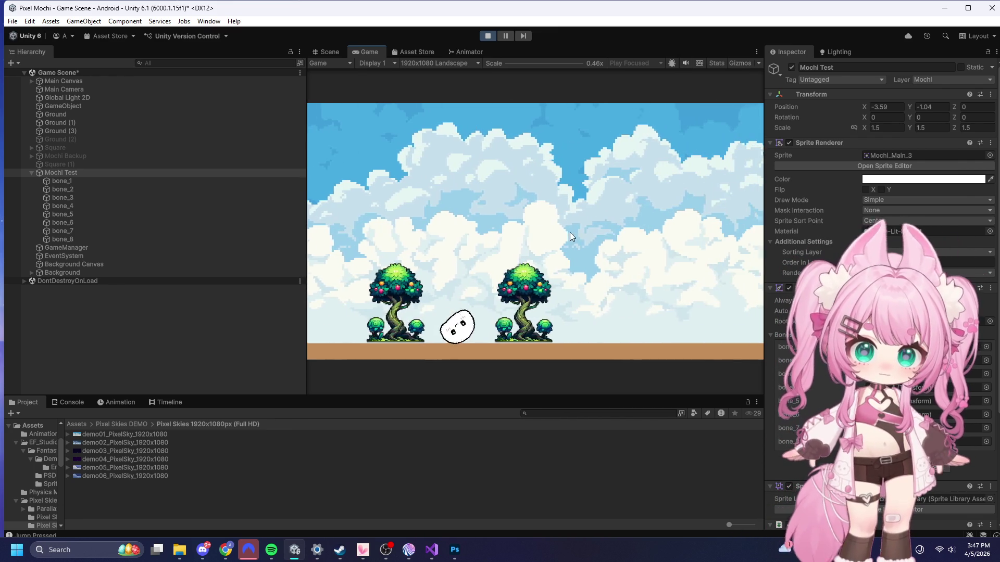
key("space")
key("space")
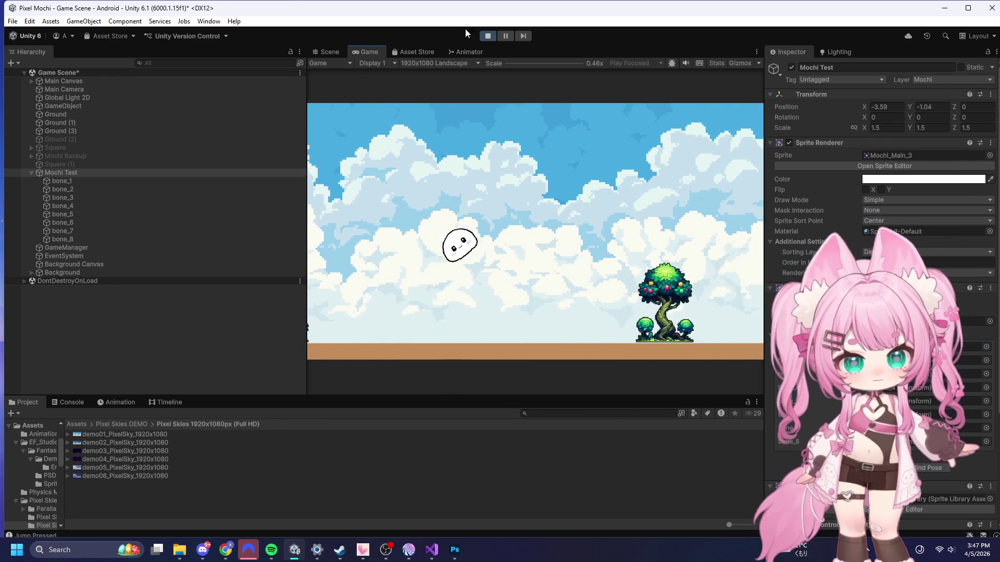
key("space")
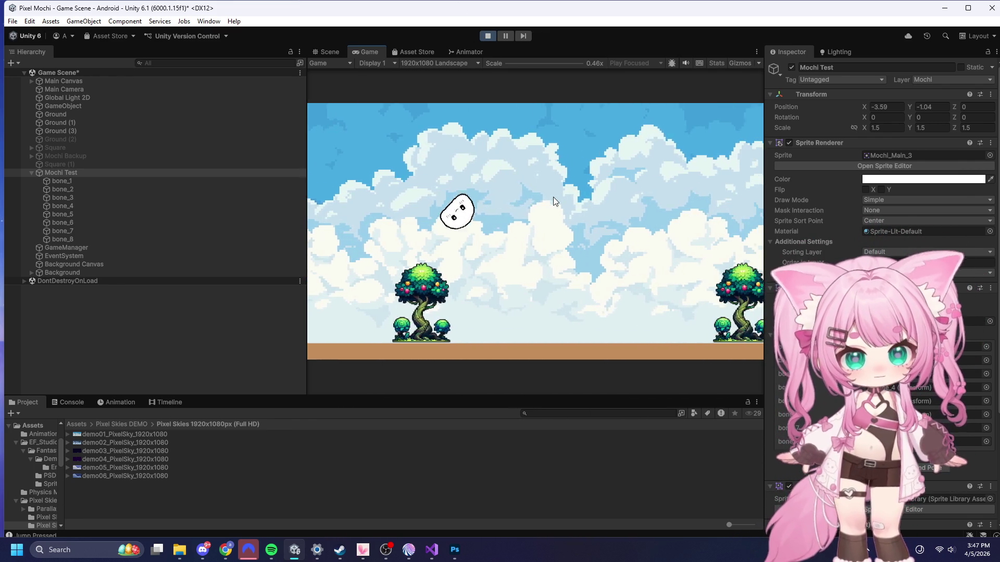
key("space")
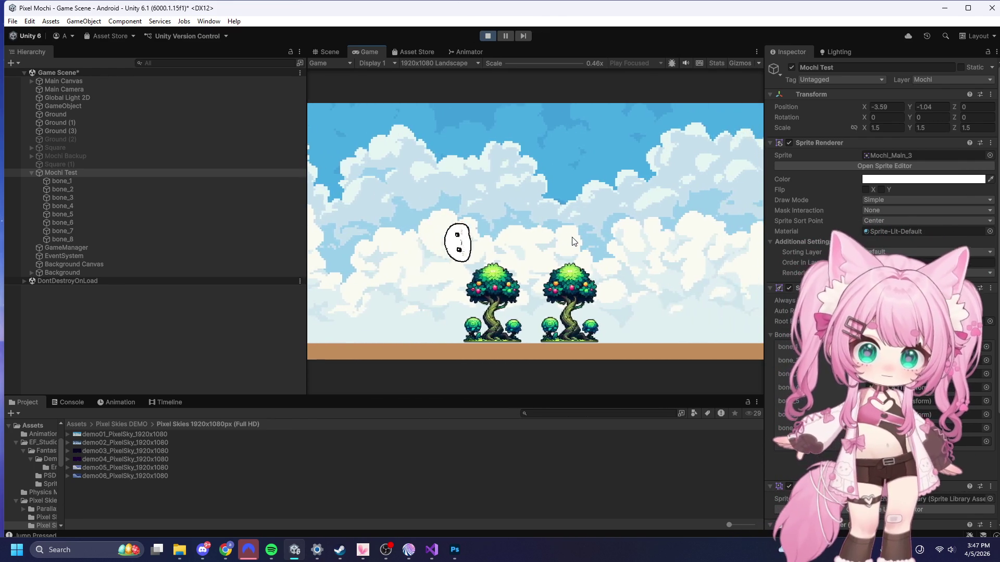
key("space")
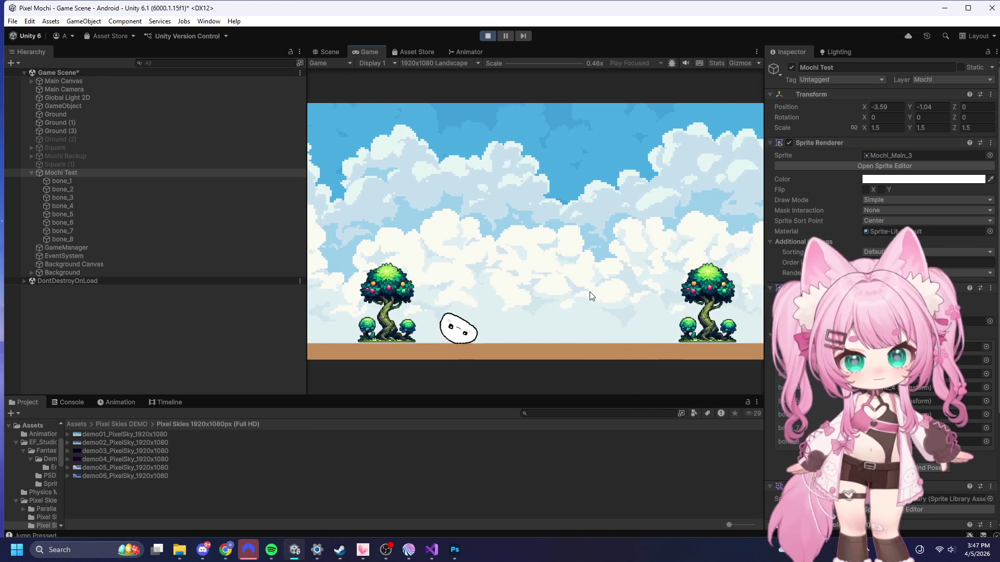
key("space")
key("space")
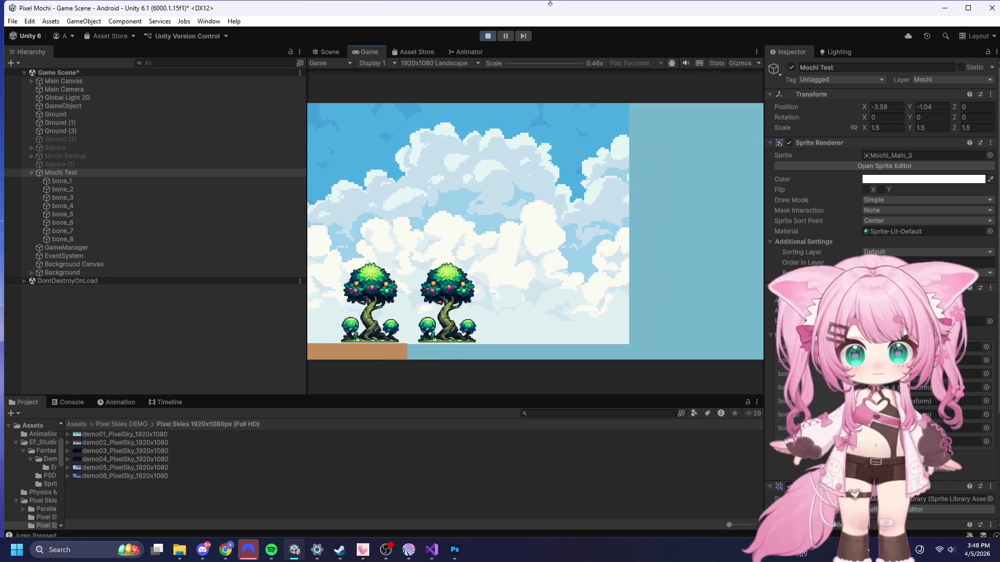
- Exit Play mode and scroll down through the Inspector
left_click(489, 38)
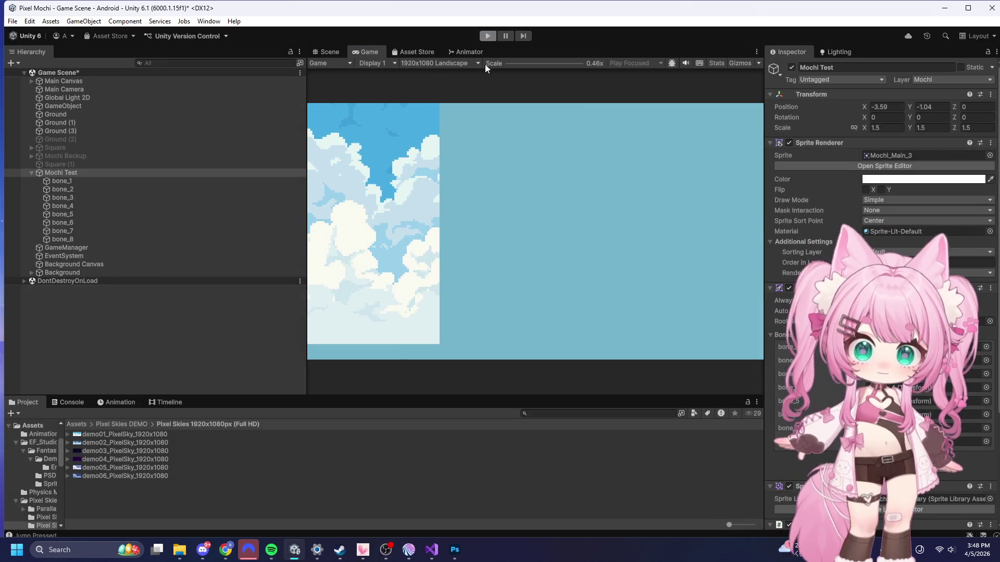
scroll(978, 321, "down", 5)
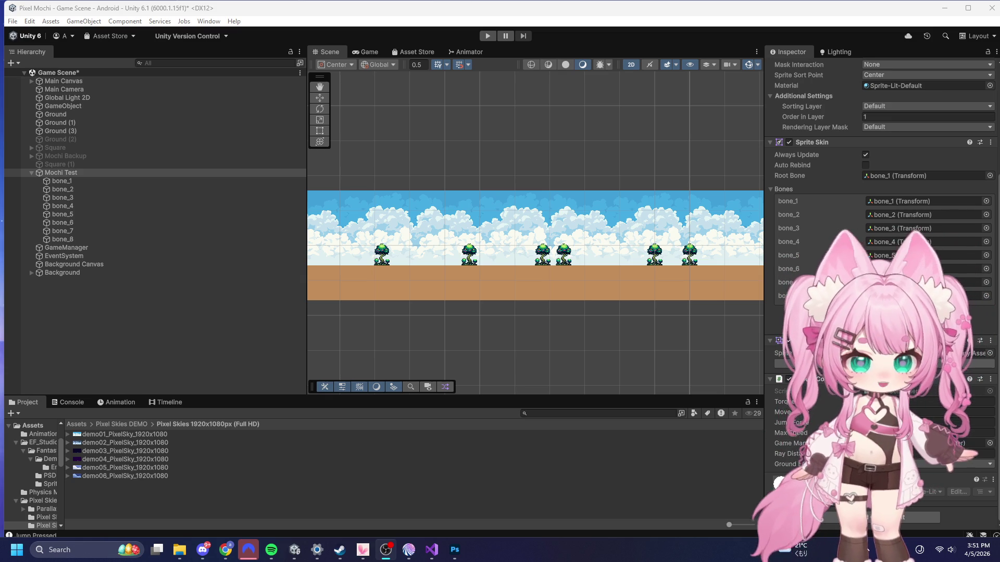
scroll(394, 350, "down", 6)
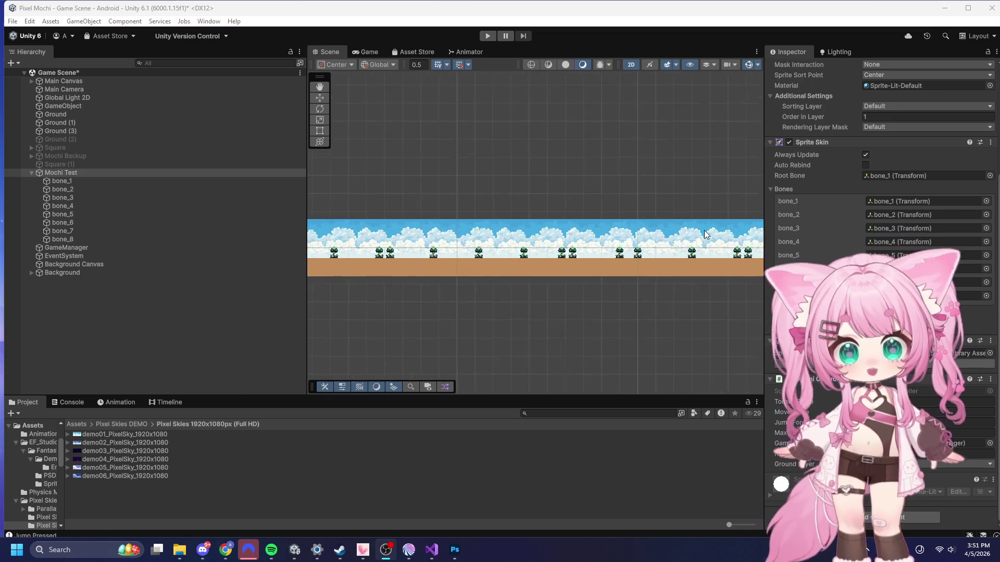
scroll(418, 214, "up", 8)
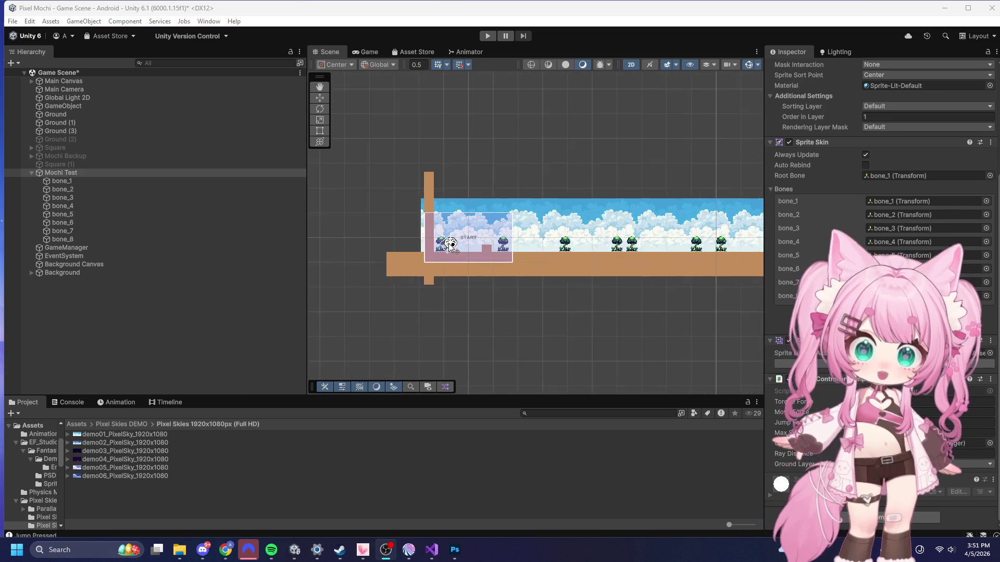
scroll(469, 260, "up", 8)
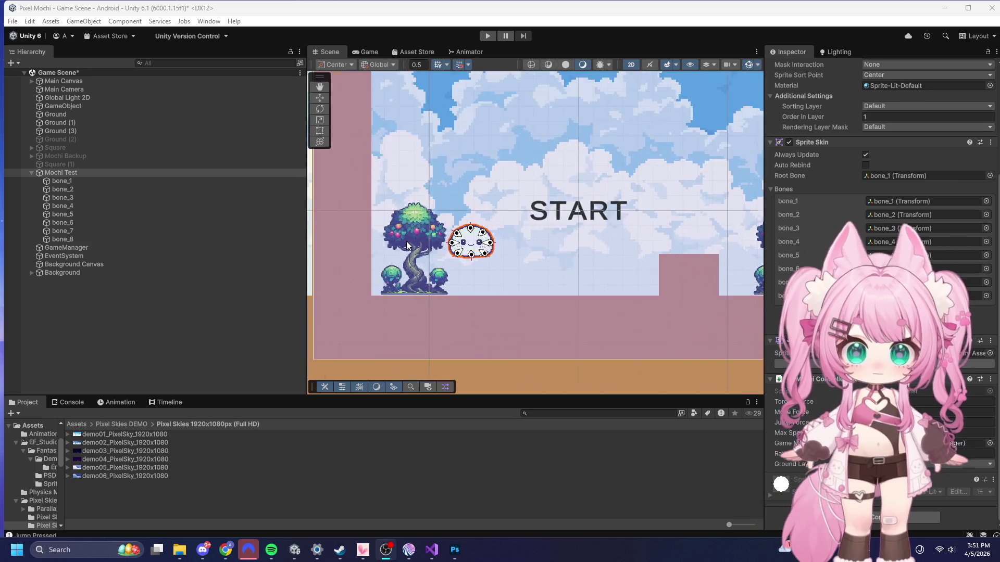
scroll(571, 273, "up", 4)
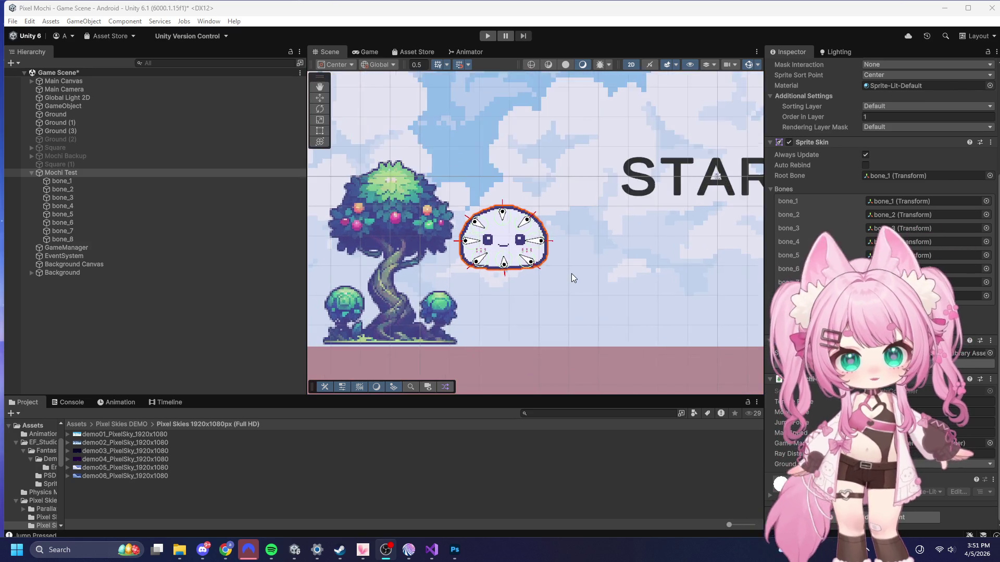
scroll(539, 230, "up", 2)
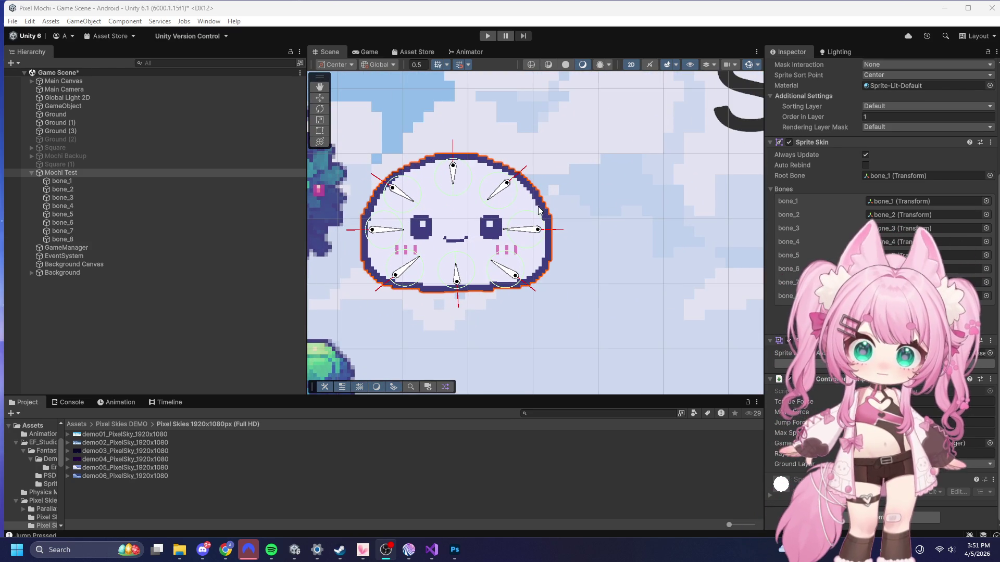
scroll(545, 151, "down", 5)
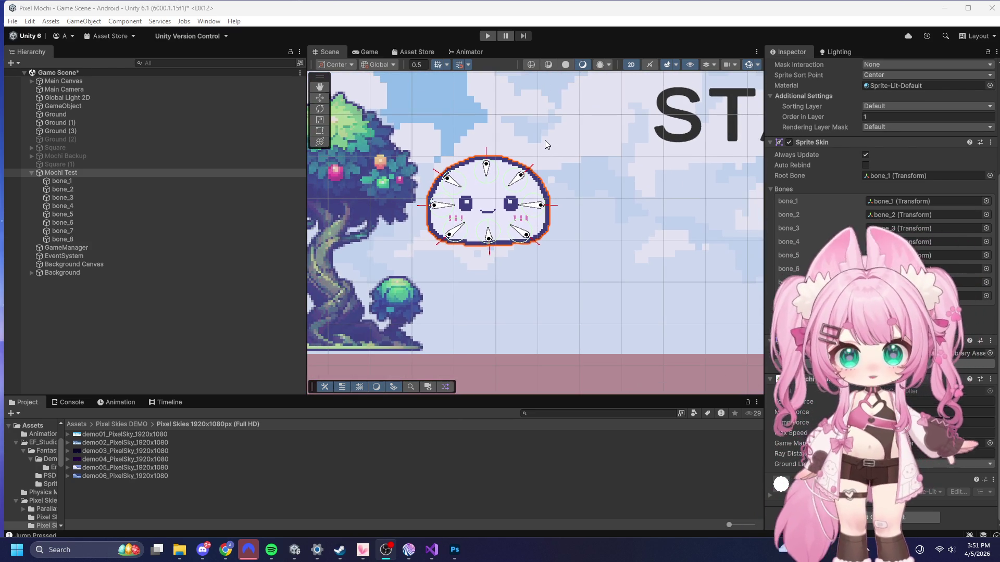
scroll(544, 140, "up", 2)
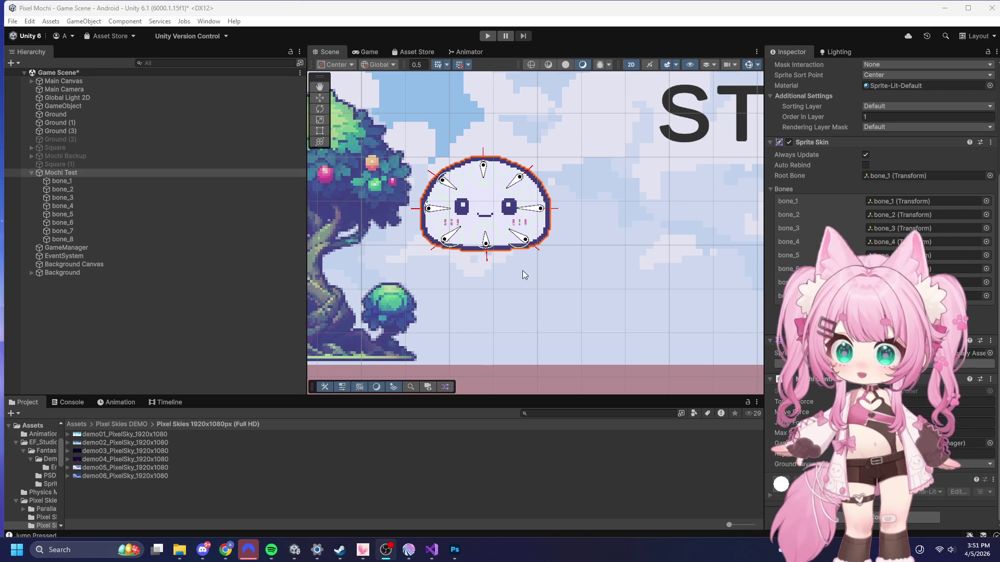
scroll(482, 131, "up", 5)
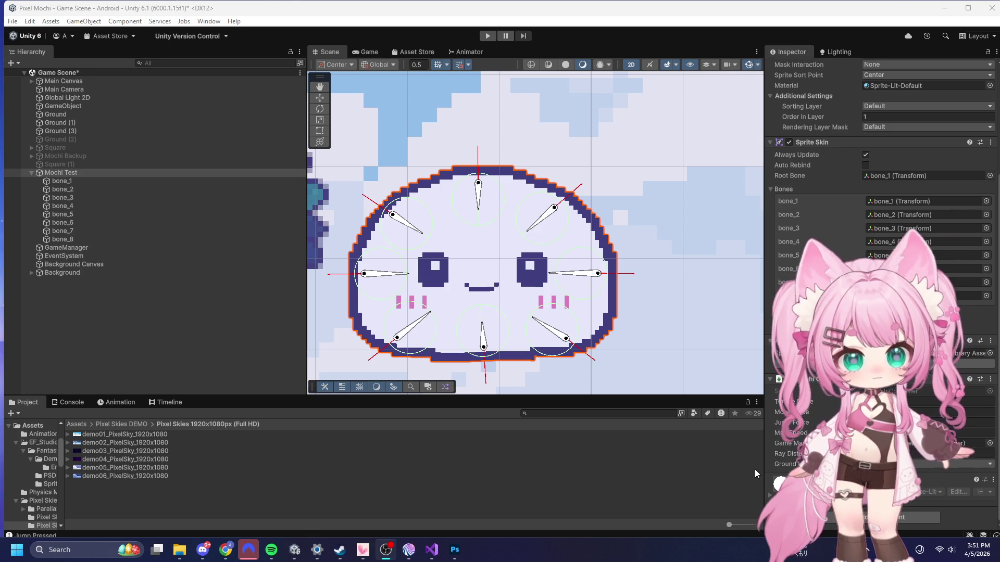
scroll(476, 91, "down", 3)
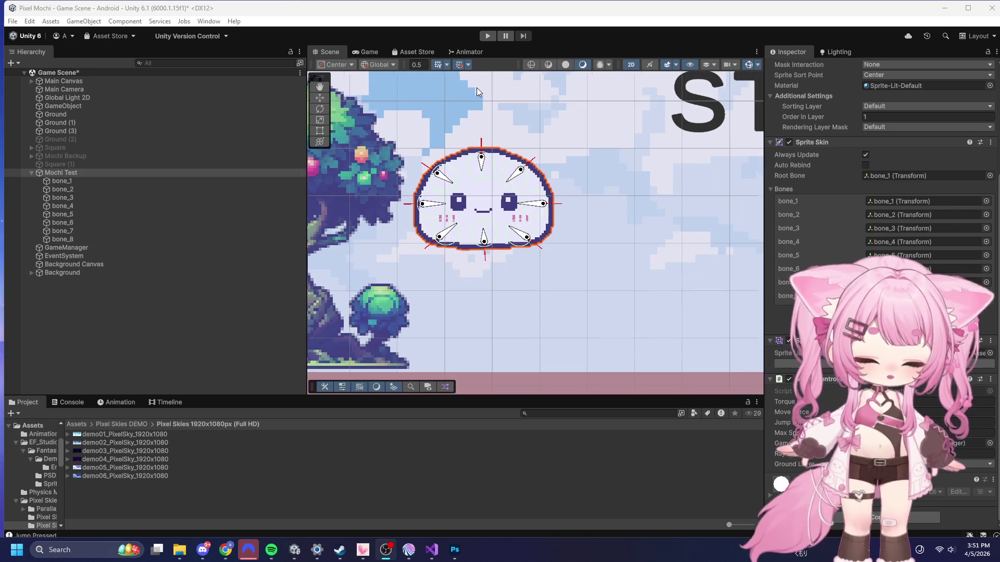
scroll(440, 121, "down", 3)
scroll(441, 121, "down", 4)
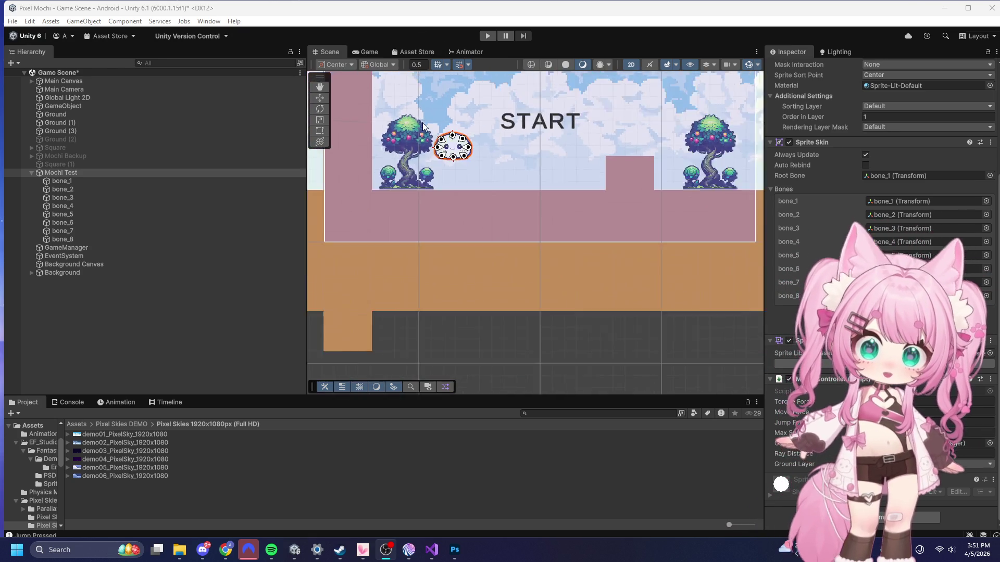
scroll(405, 238, "down", 2)
left_click(526, 267)
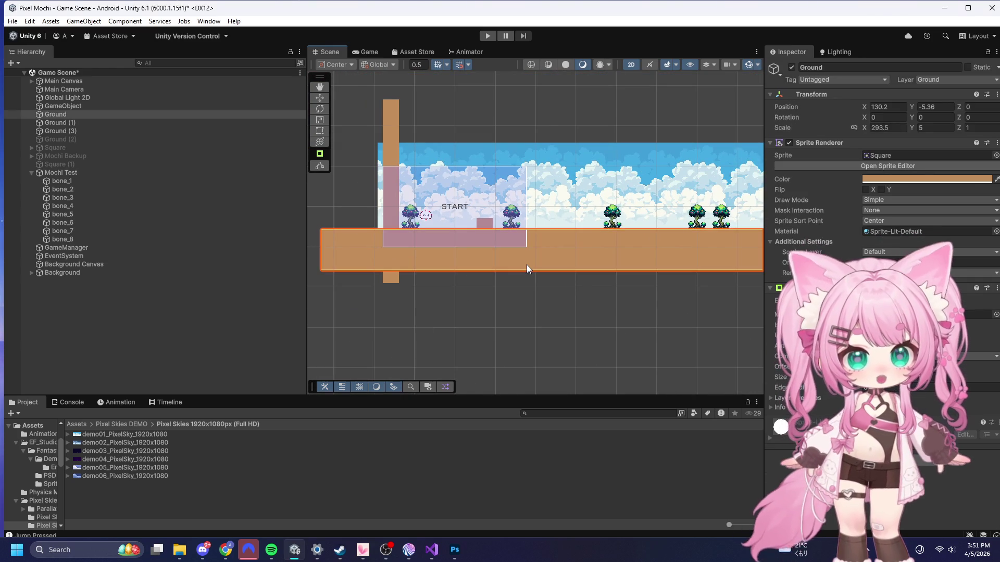
- Deactivate Main Canvas so the START screen no longer shows
left_click(394, 280)
scroll(376, 222, "up", 5)
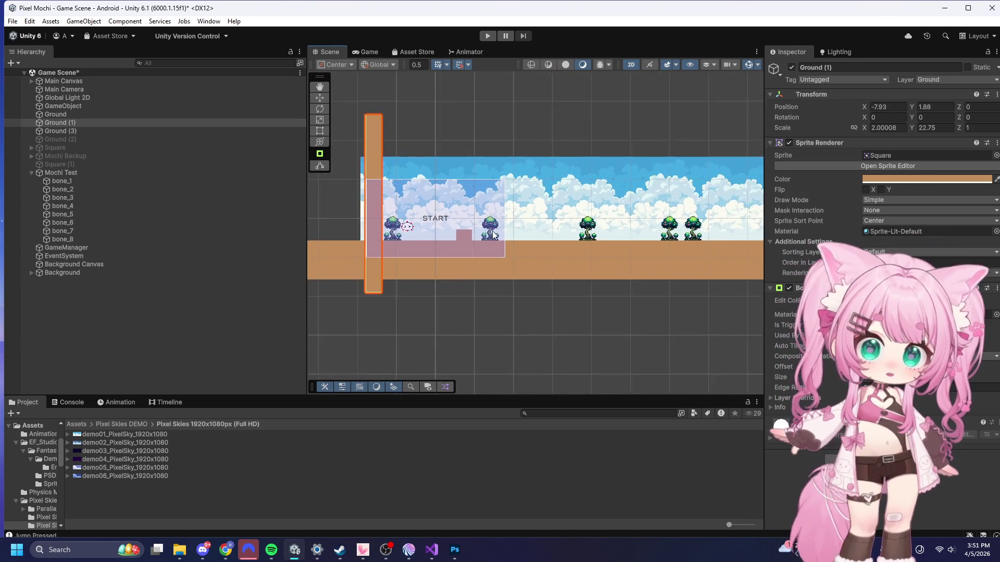
scroll(376, 221, "up", 1)
left_click(63, 81)
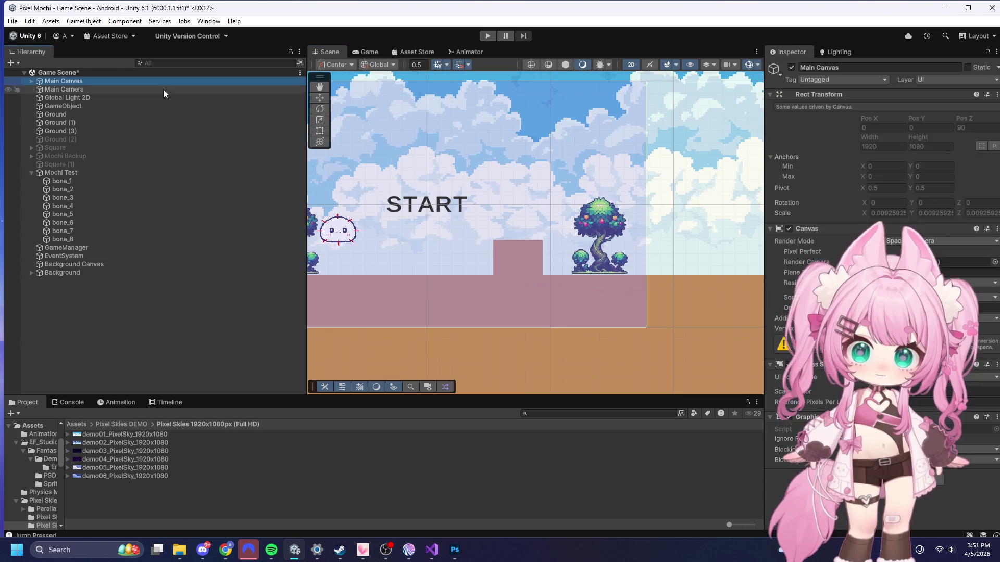
left_click(792, 67)
- Raise the Ground (3) step block from Y -3 to Y -2 with the Move tool
scroll(517, 252, "up", 2)
left_click(516, 252)
left_click(526, 245)
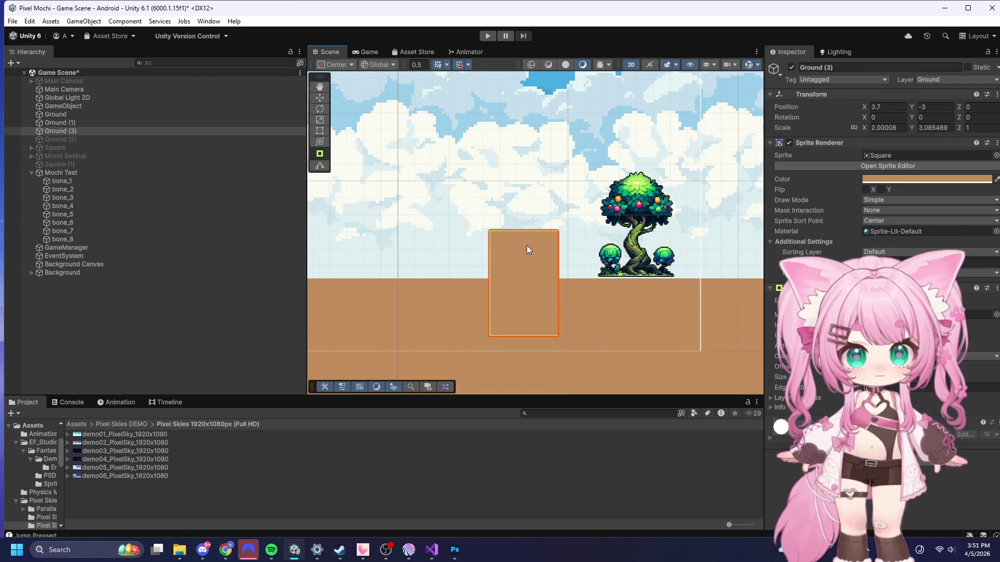
left_click(319, 98)
mouse_move(523, 250)
left_mouse_down()
mouse_move(524, 196)
mouse_move(525, 205)
left_mouse_up()
scroll(524, 201, "down", 5)
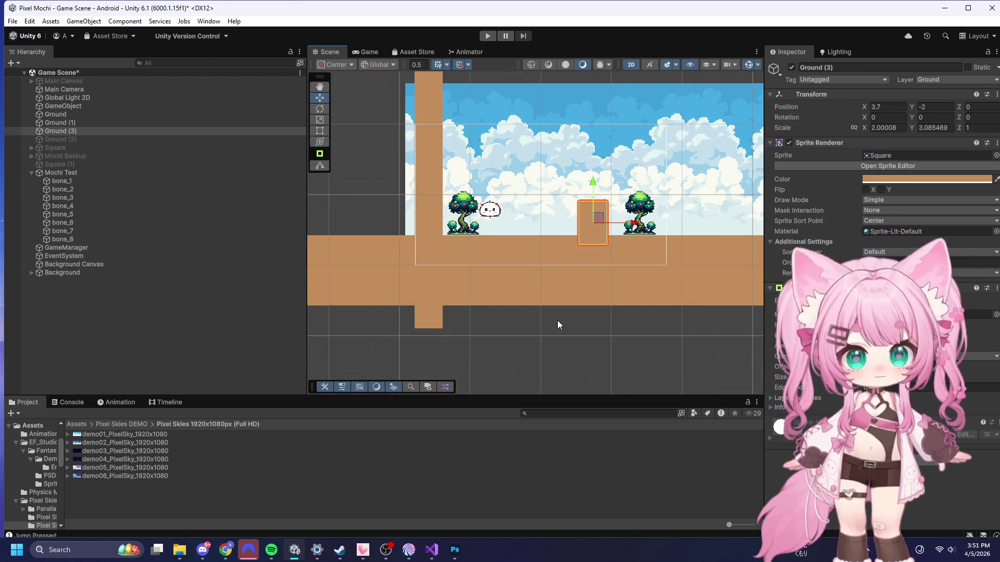
left_click(573, 333)
- Run a quick play test of the raised step, then stop it
scroll(642, 258, "up", 3)
scroll(641, 258, "up", 1)
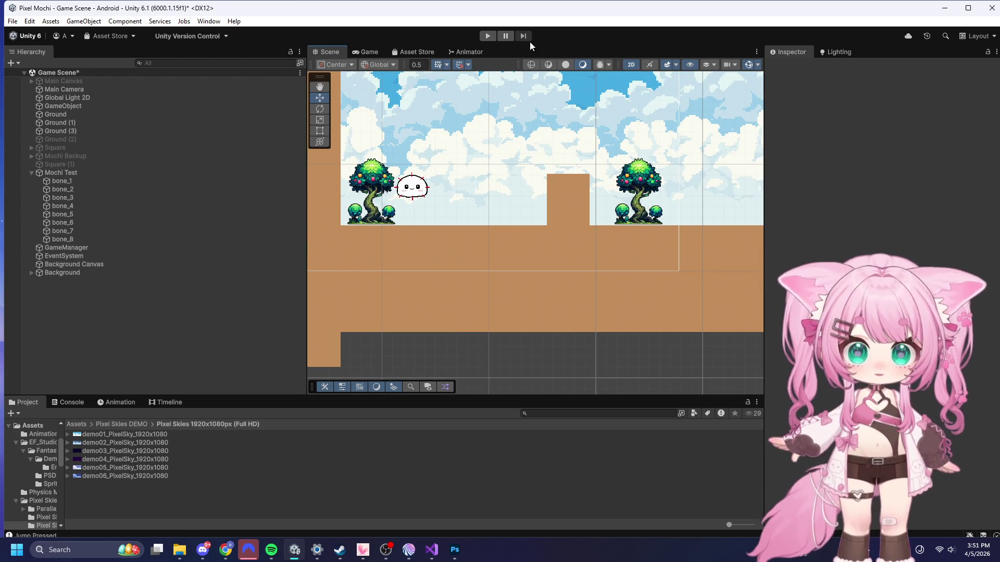
left_click(487, 35)
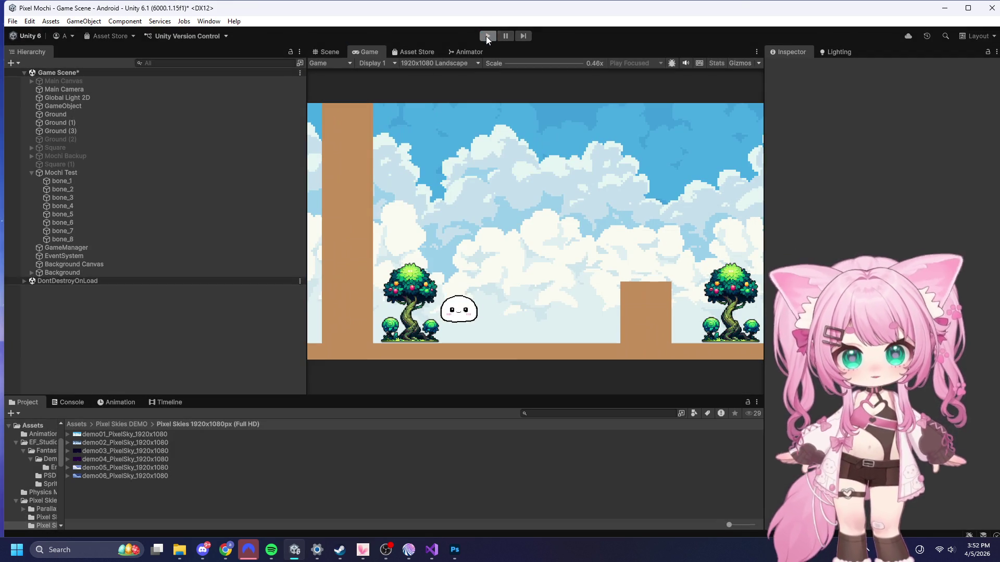
left_click(487, 36)
left_click(77, 81)
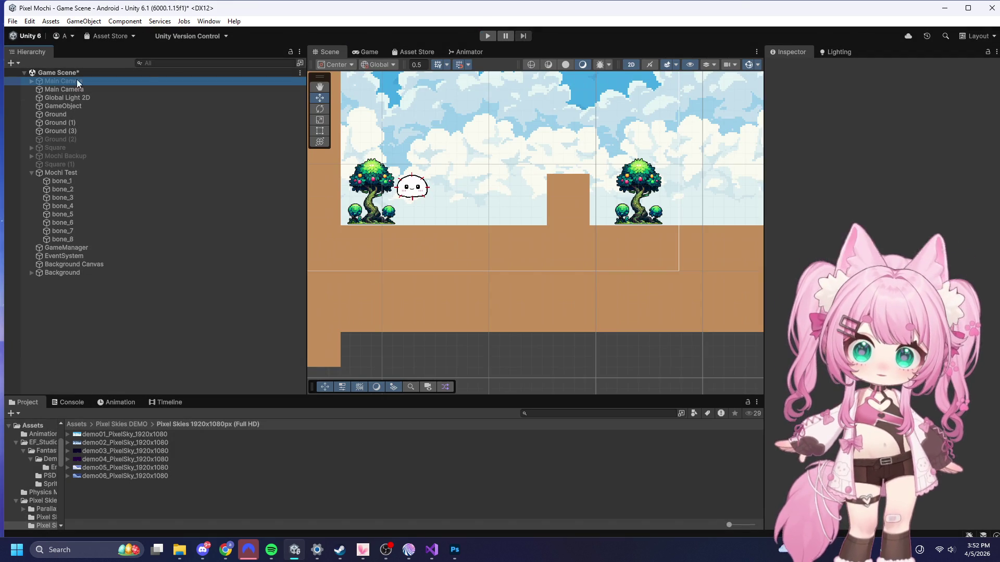
left_click(791, 67)
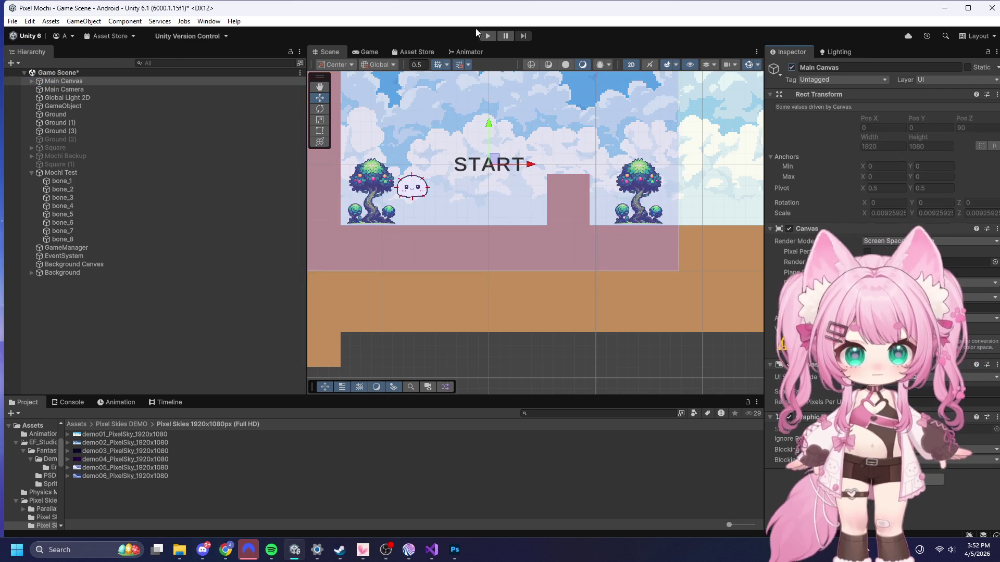
left_click(488, 36)
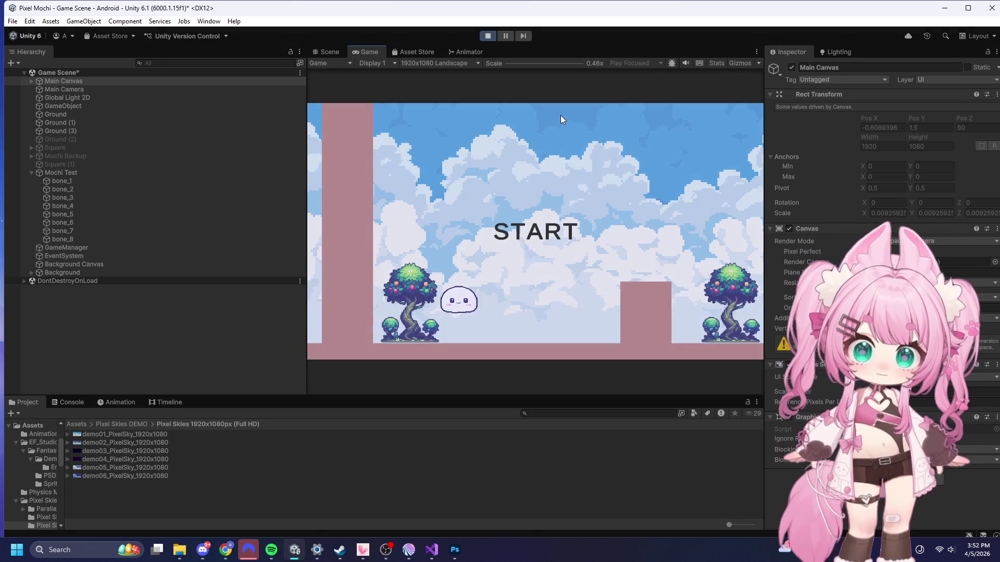
left_click(530, 193)
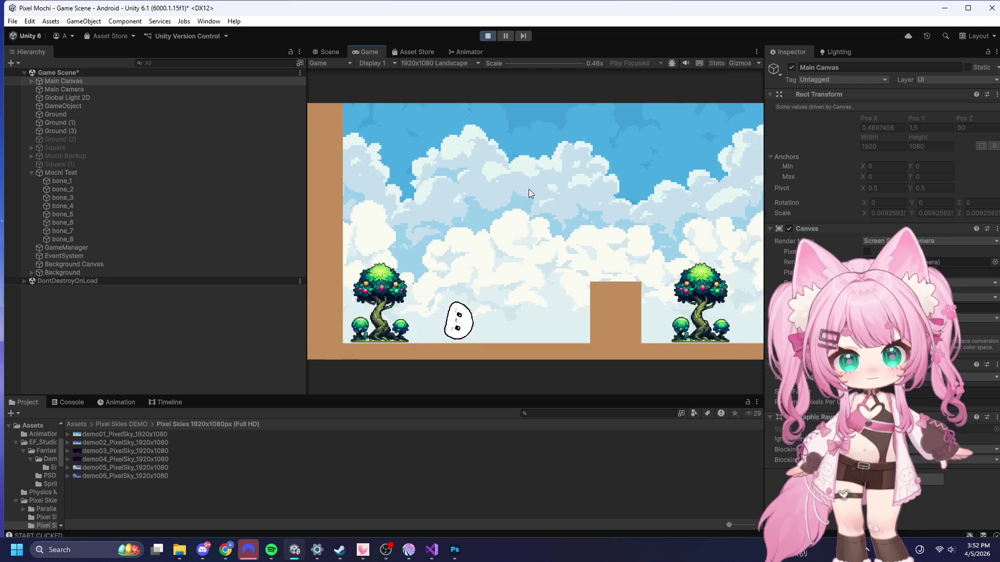
left_click(529, 190)
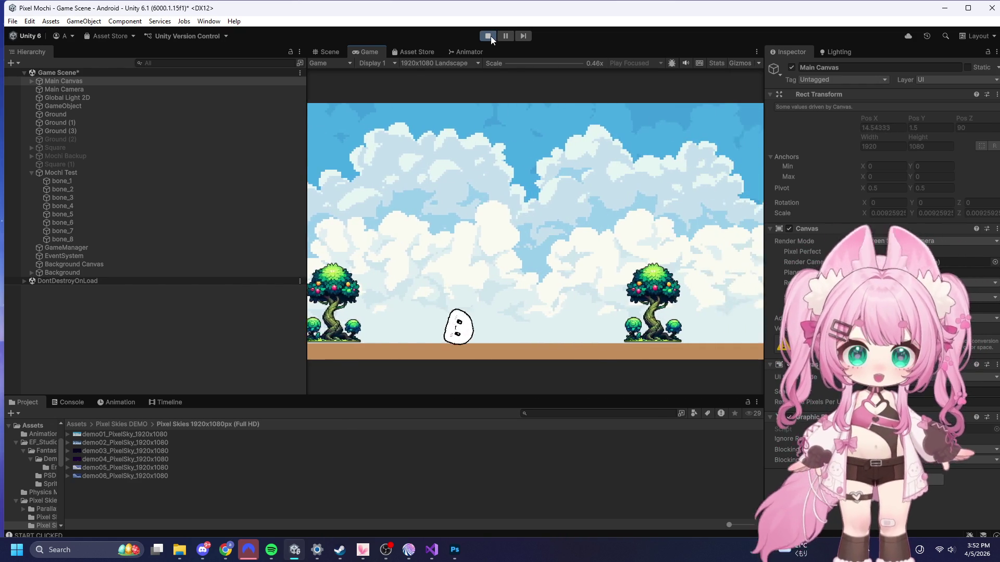
left_click(491, 36)
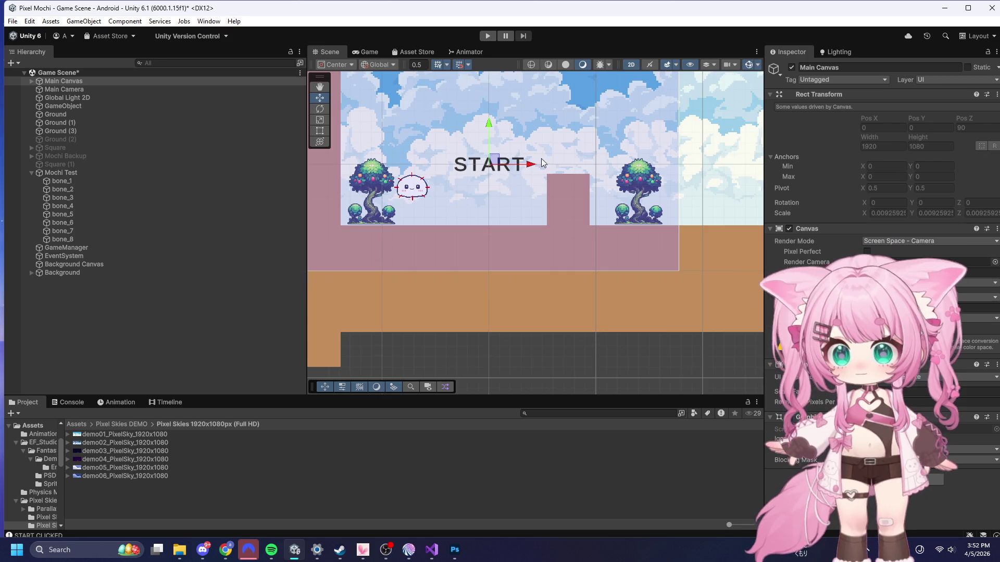
scroll(552, 177, "up", 5)
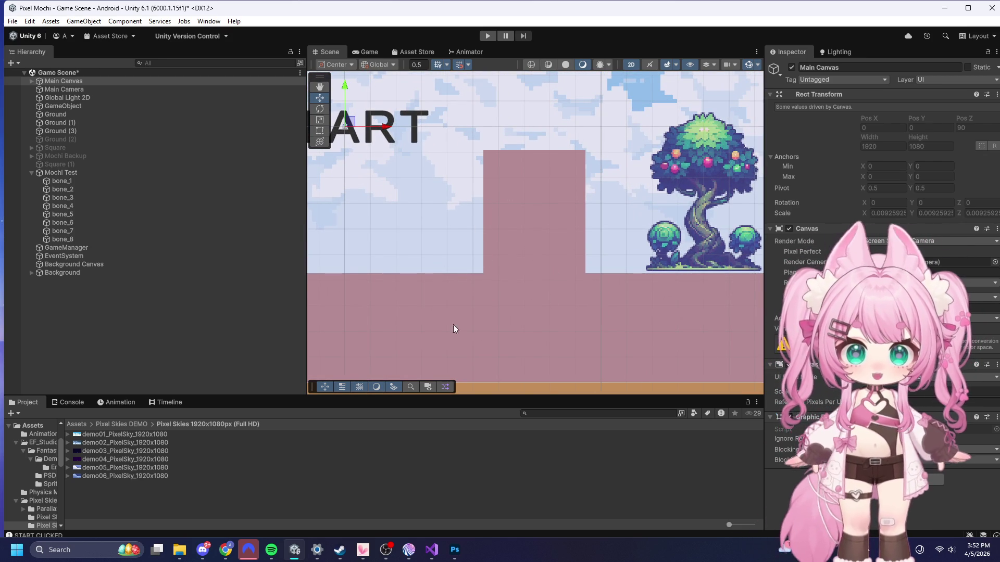
scroll(517, 265, "down", 3)
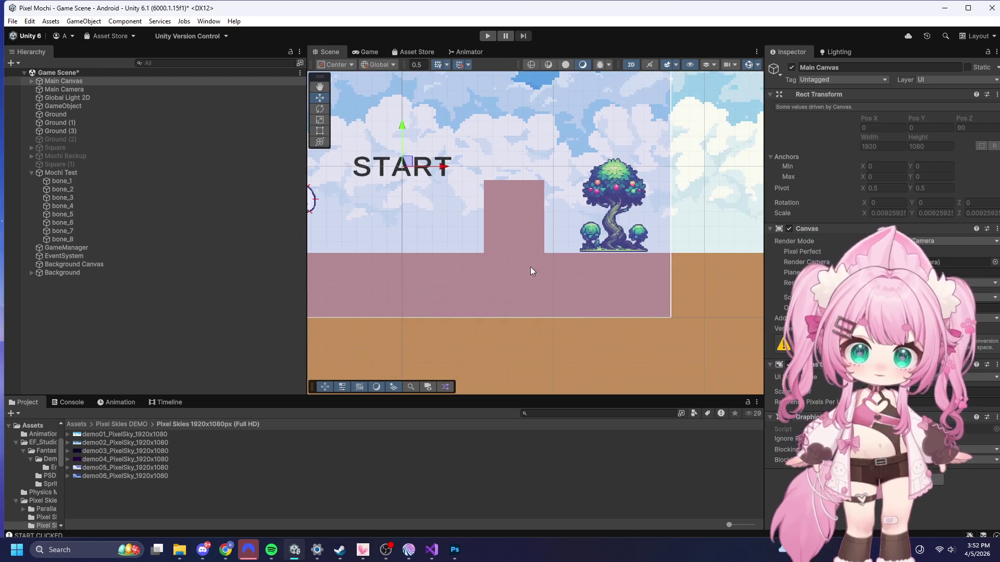
scroll(500, 269, "down", 2)
scroll(525, 260, "up", 5)
scroll(588, 253, "down", 4)
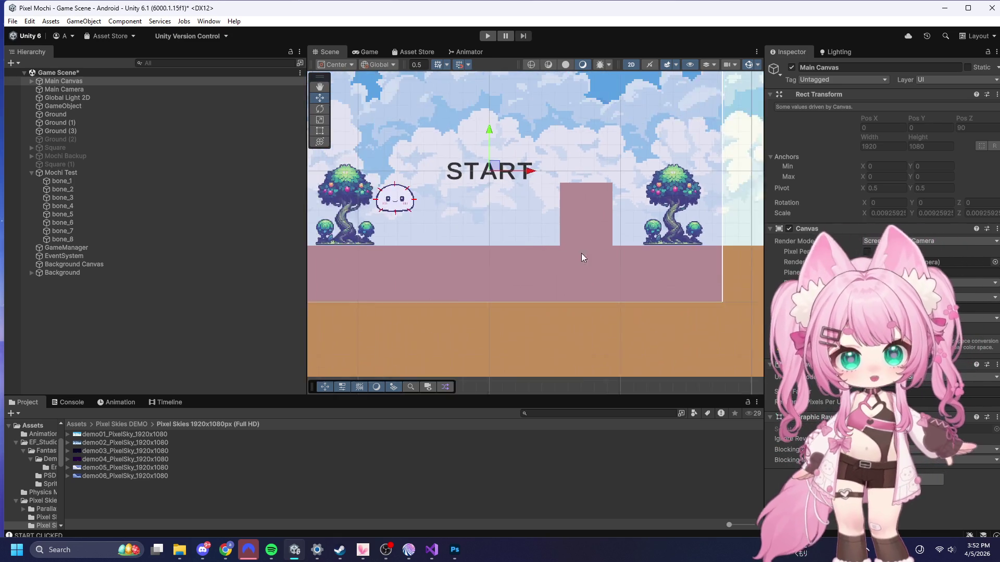
scroll(536, 99, "up", 3)
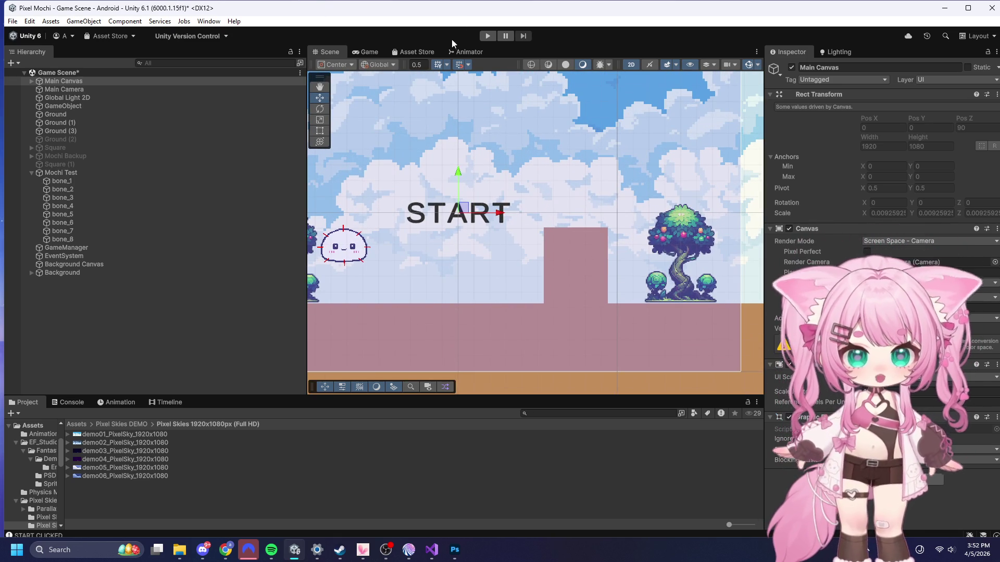
left_click(490, 35)
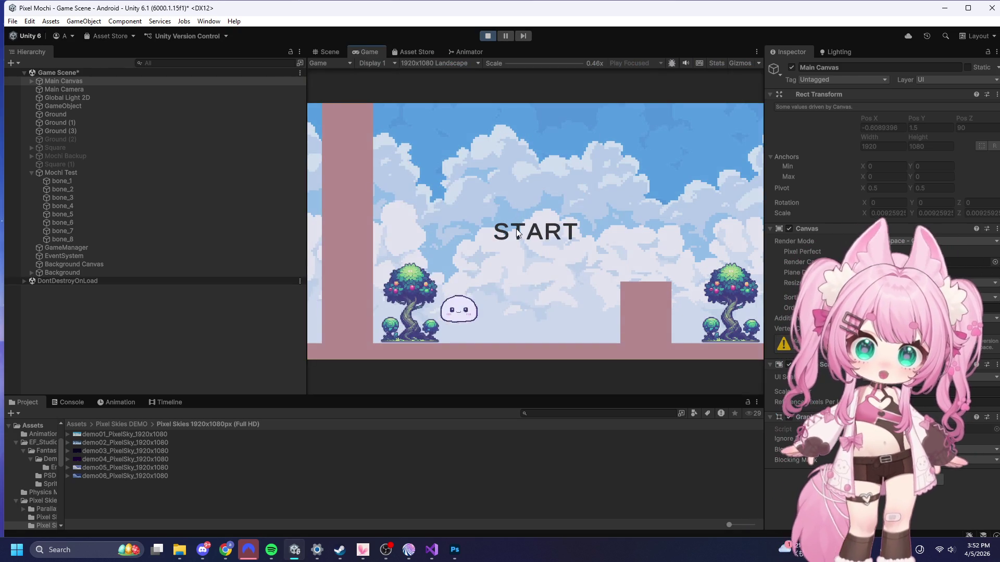
left_click(533, 211)
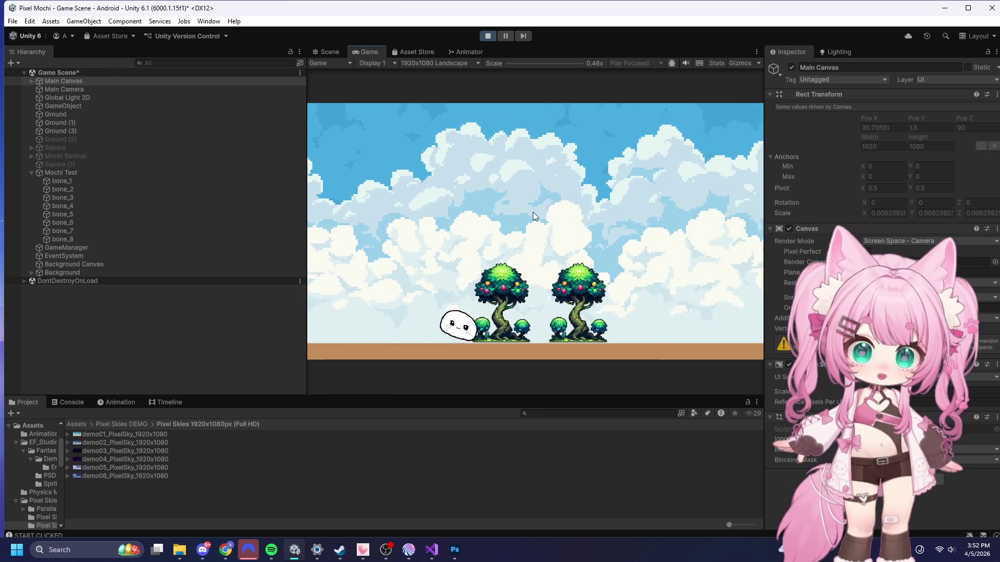
left_click(488, 36)
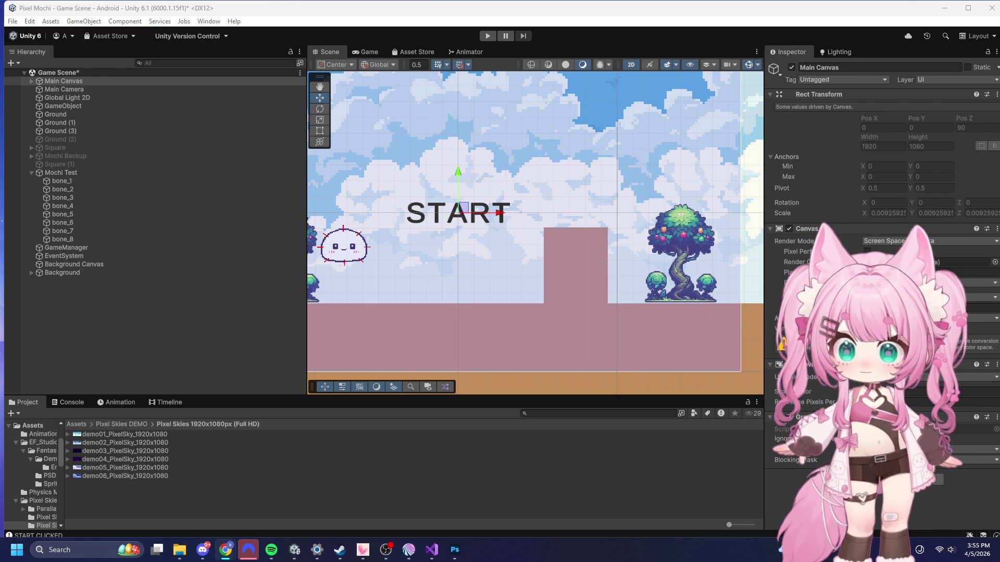
left_click(432, 549)
left_click(515, 335)
key("ctrl+a")
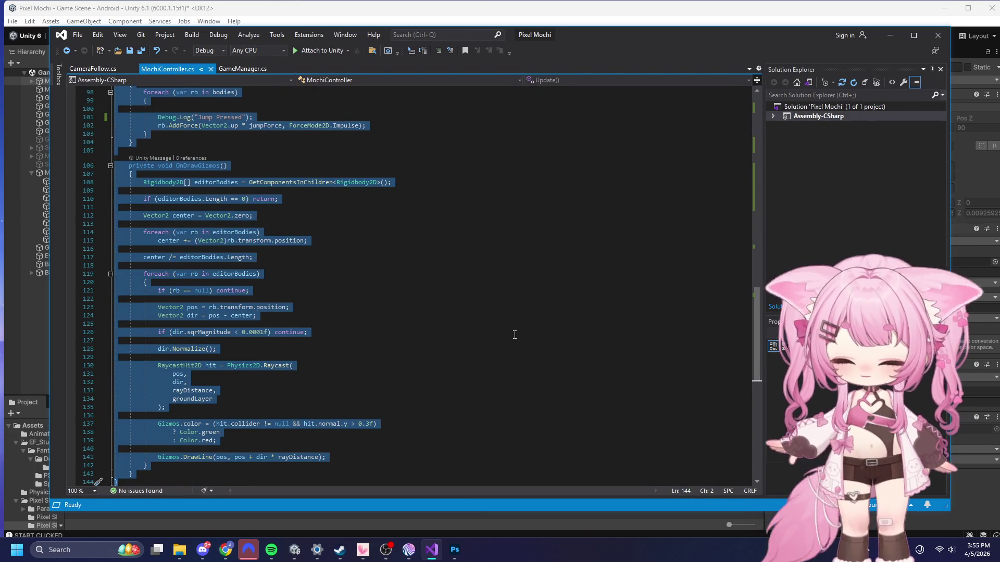
left_click(890, 35)
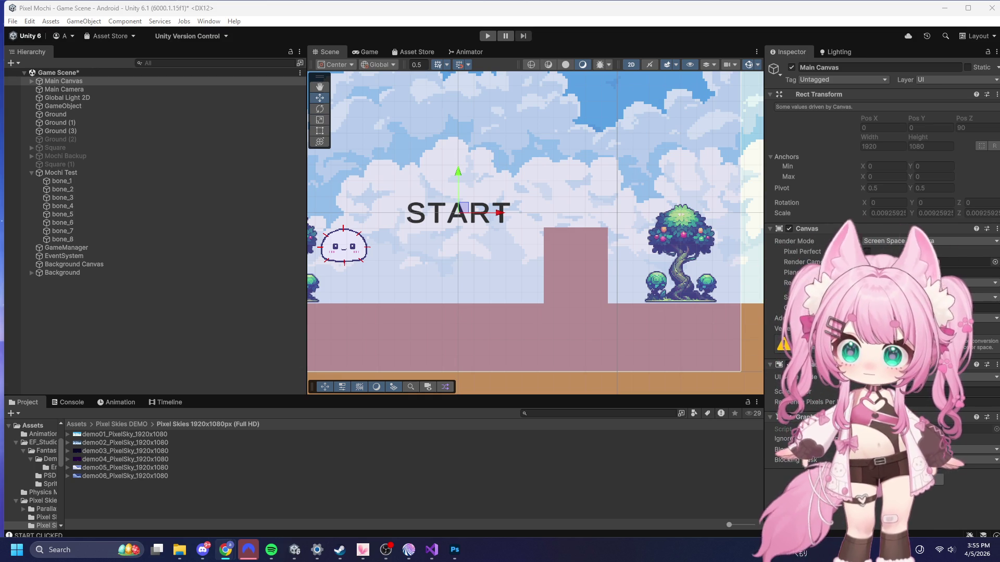
scroll(613, 196, "down", 3)
scroll(389, 267, "down", 5)
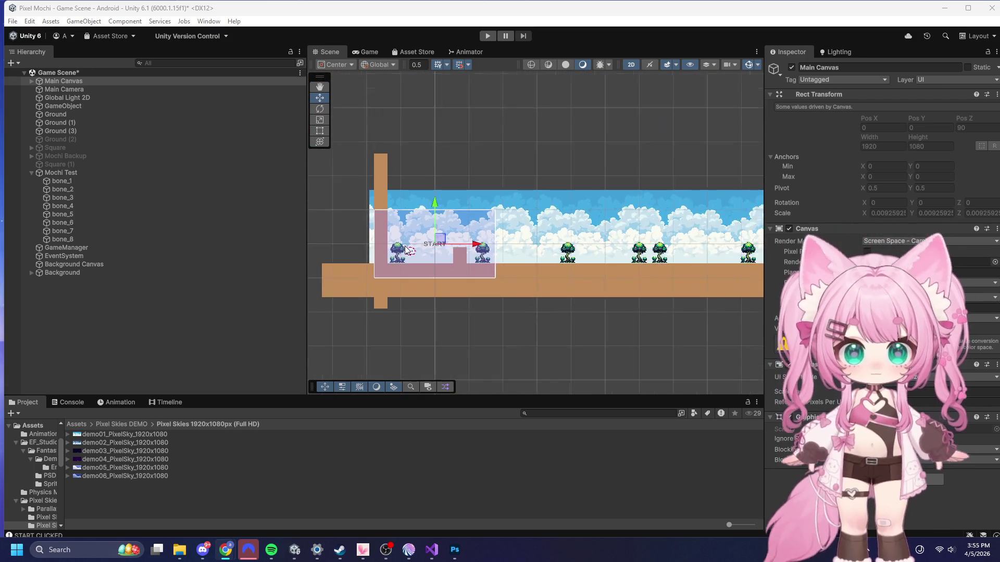
scroll(668, 265, "up", 2)
scroll(630, 290, "down", 3)
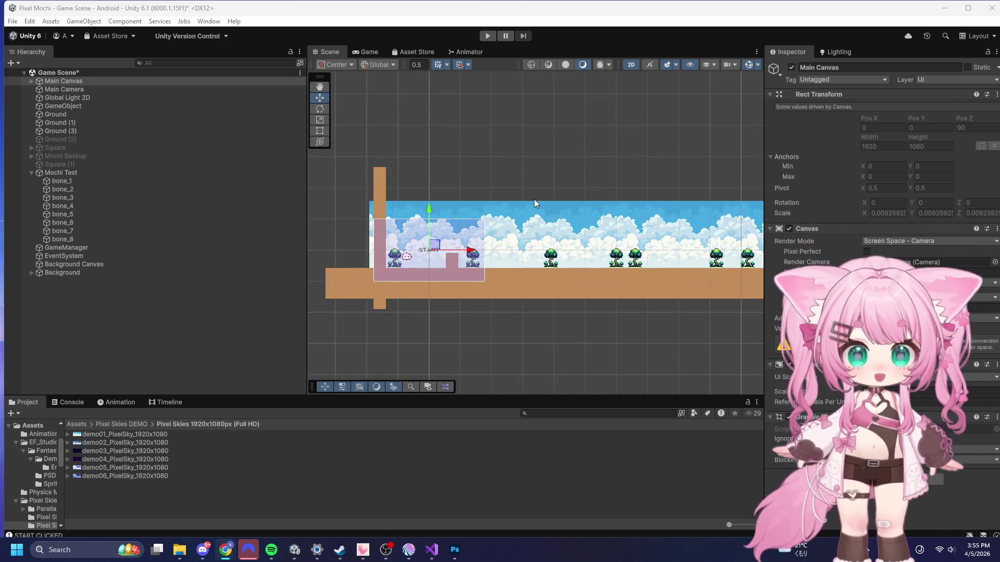
scroll(631, 281, "up", 3)
scroll(353, 161, "down", 6)
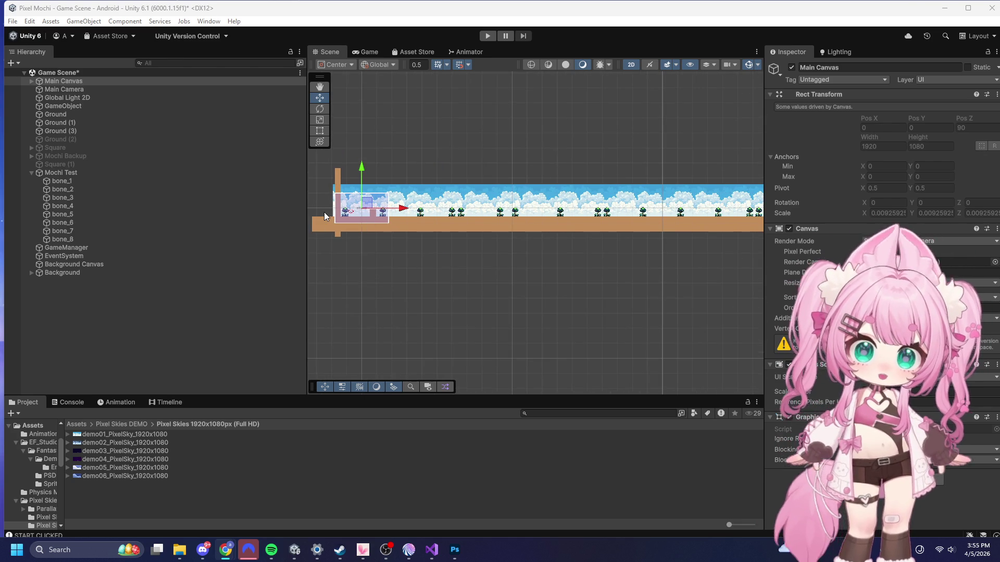
scroll(532, 147, "up", 2)
scroll(406, 240, "down", 1)
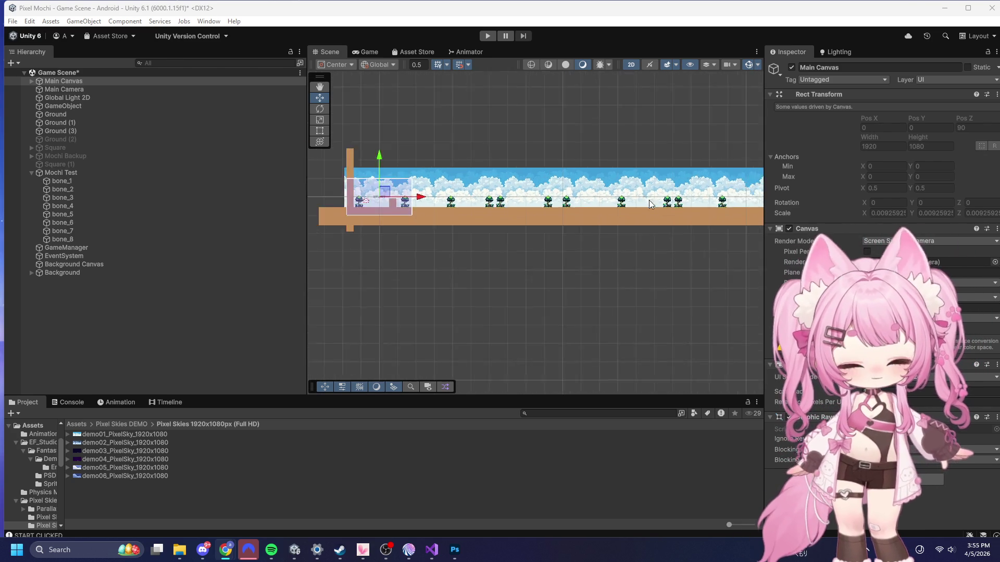
scroll(440, 211, "up", 8)
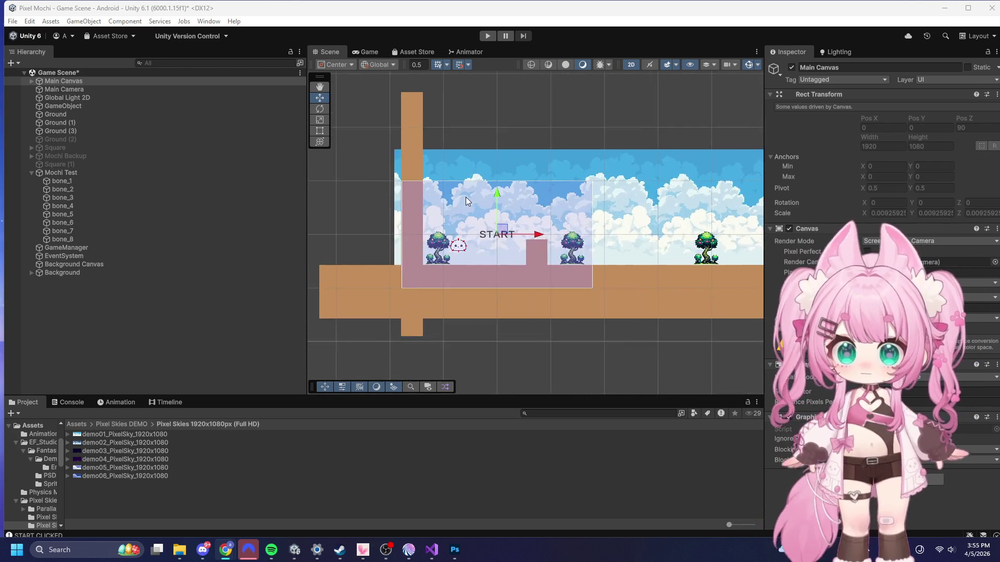
scroll(514, 177, "up", 3)
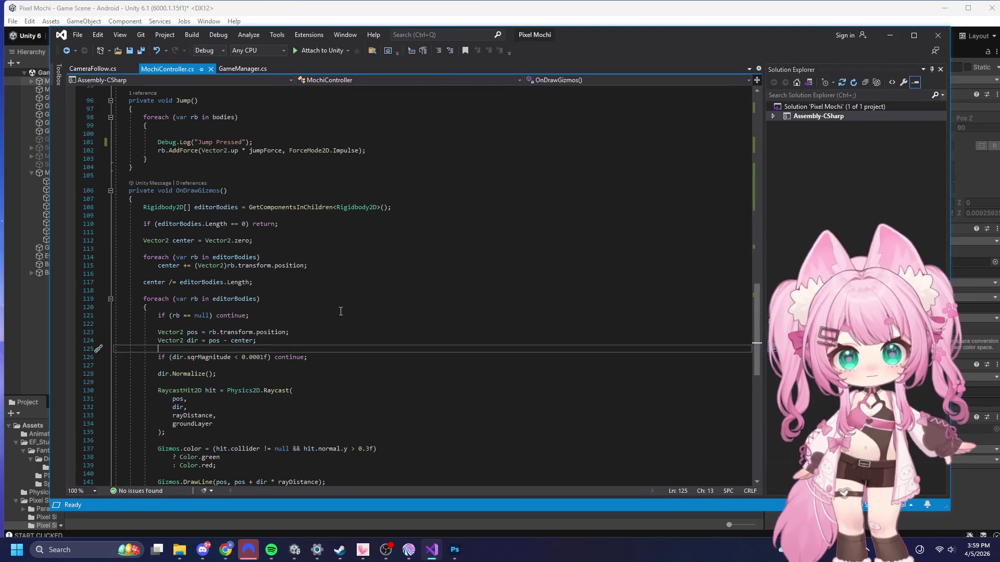
- Minimize Visual Studio to bring the Unity scene editor back into view
key("alt+Tab")
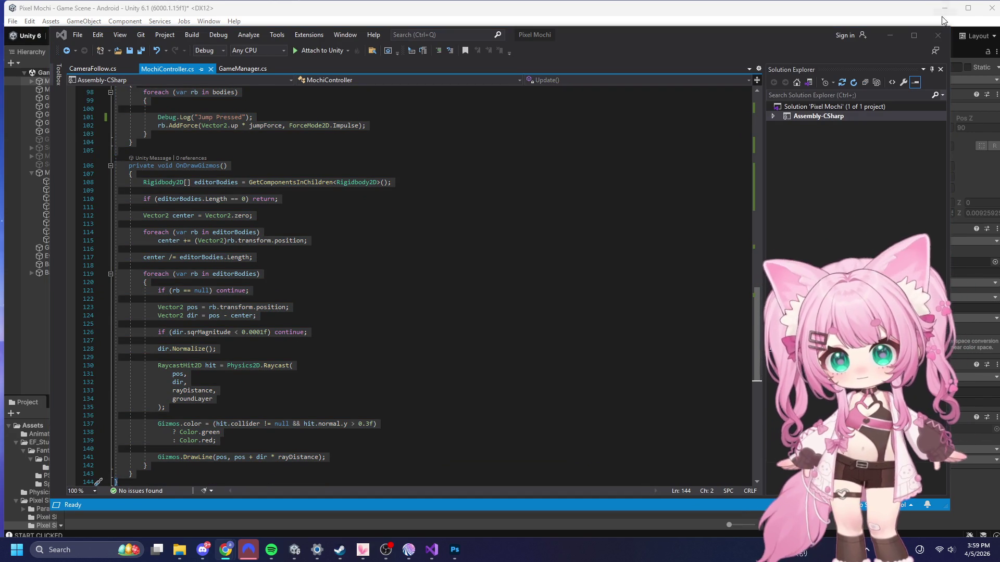
left_click(891, 35)
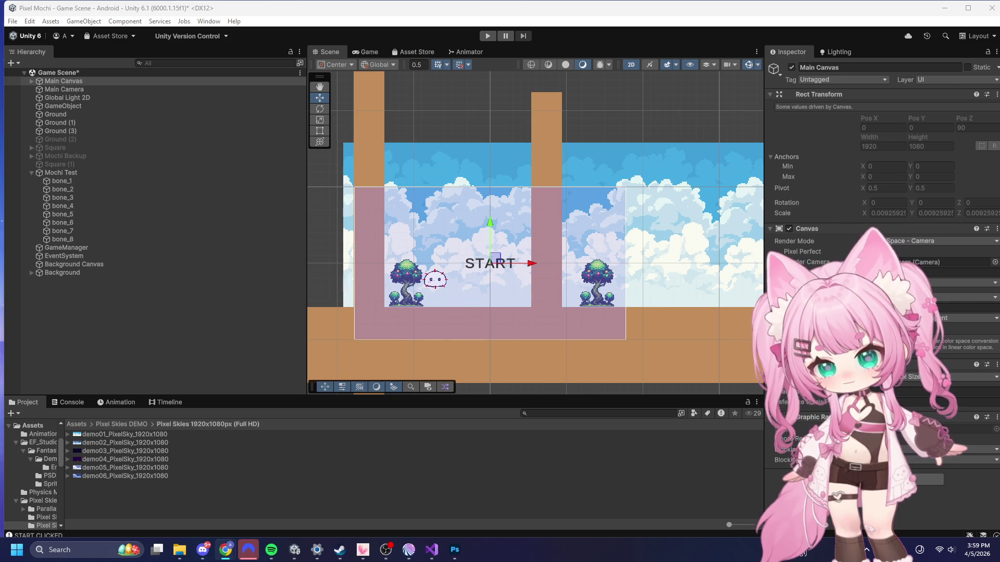
- Sink the Ground (3) pillar down to Y -9 so it becomes a small bump
left_click(560, 123)
left_click(125, 82)
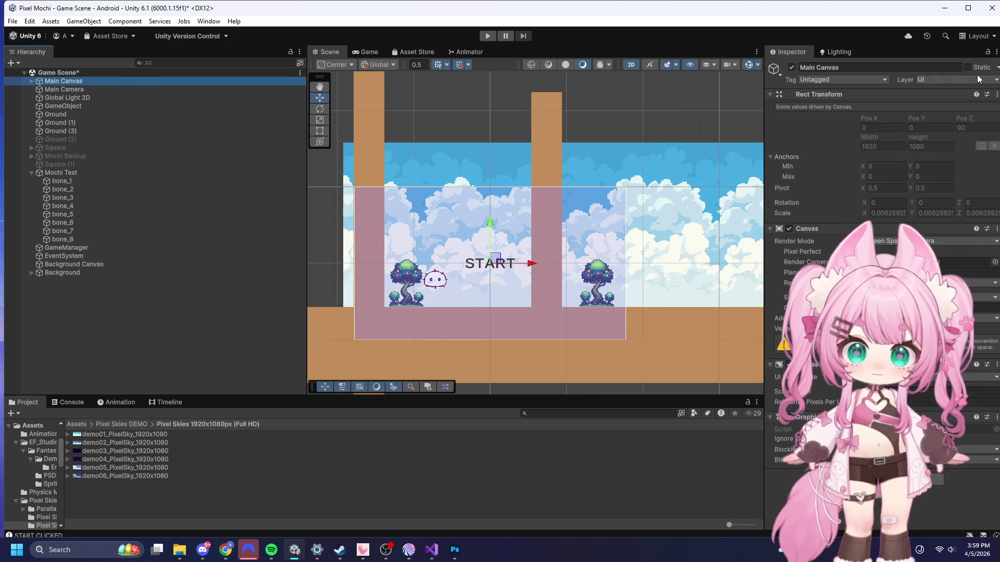
left_click(558, 102)
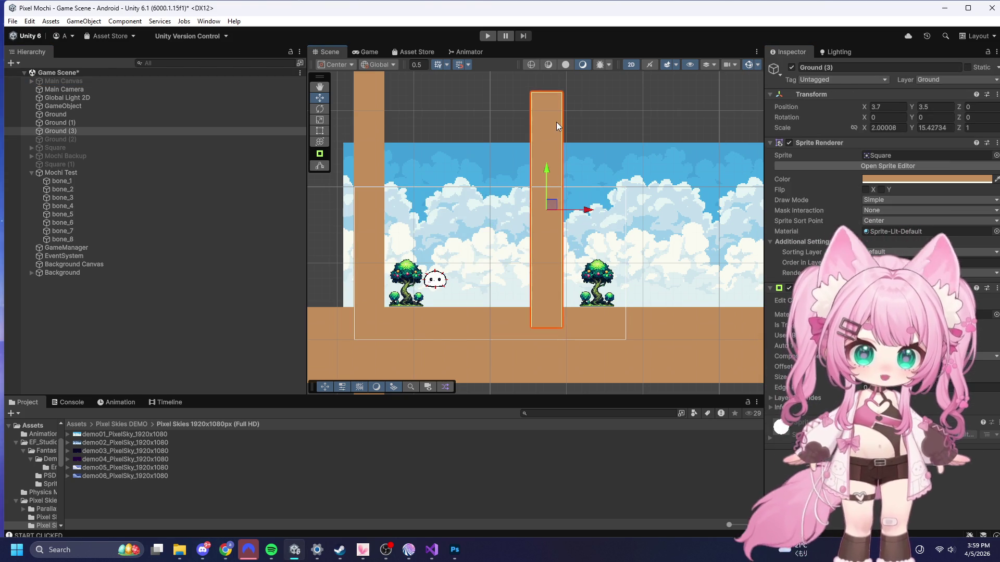
mouse_move(546, 174)
left_mouse_down()
mouse_move(542, 352)
mouse_move(556, 363)
left_mouse_up()
scroll(367, 174, "down", 3)
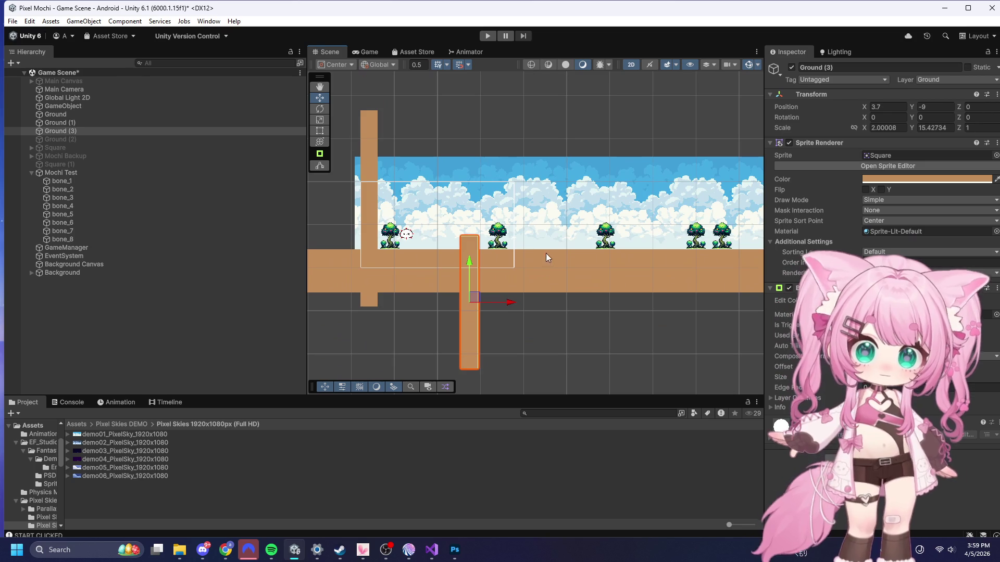
- Duplicate it as Ground (4) and place it as a tall wall at X 23, Y 3.5
key("ctrl+d")
mouse_move(514, 313)
left_mouse_down()
mouse_move(693, 314)
mouse_move(680, 313)
left_mouse_up()
left_click_drag(636, 267, 654, 162)
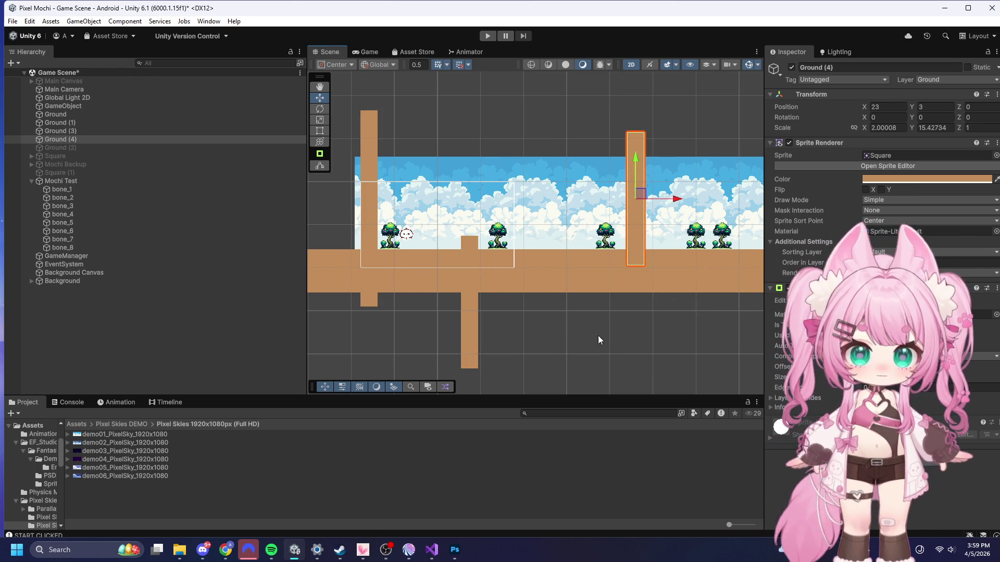
left_click(583, 340)
scroll(372, 205, "up", 3)
scroll(372, 204, "up", 1)
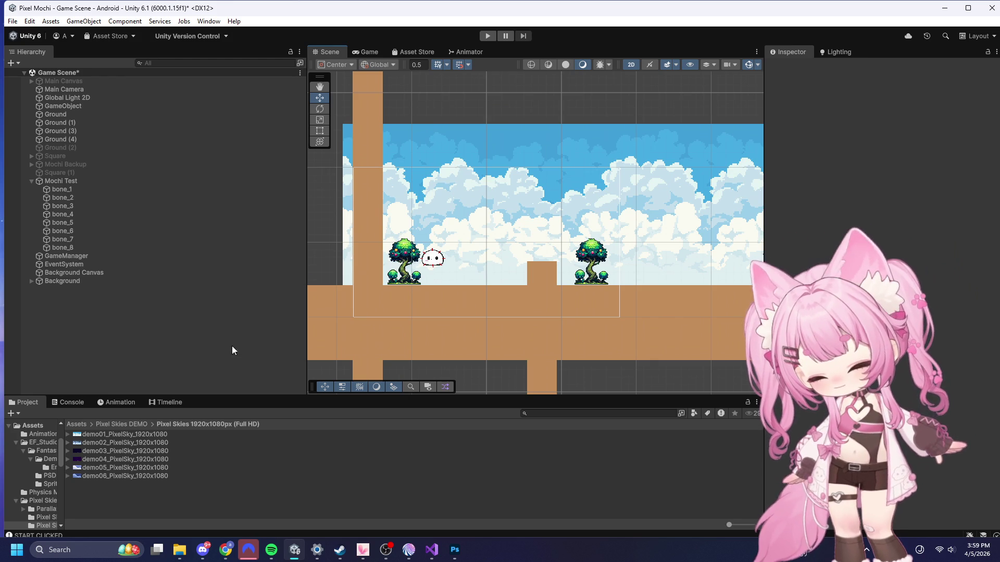
mouse_move(455, 553)
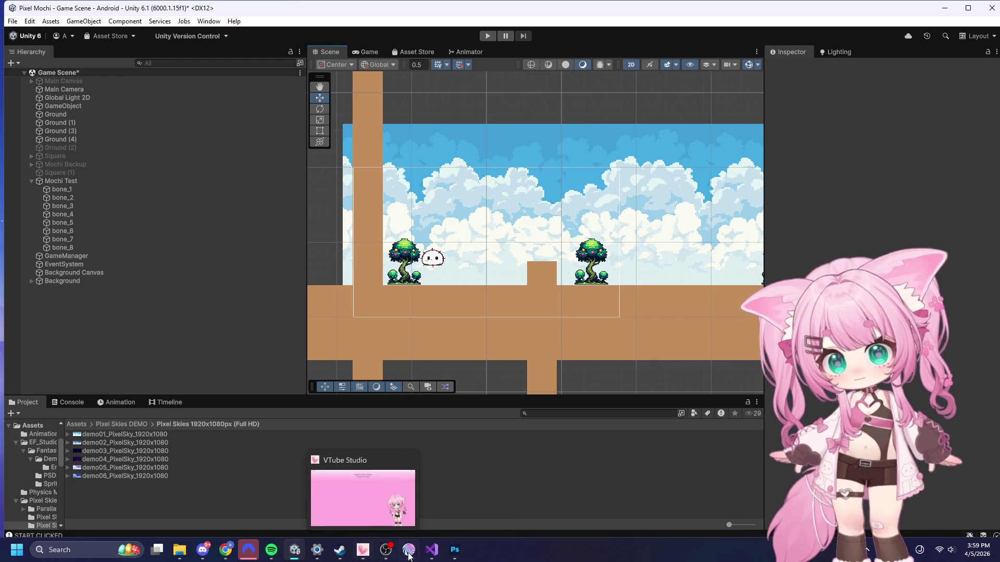
left_click(418, 361)
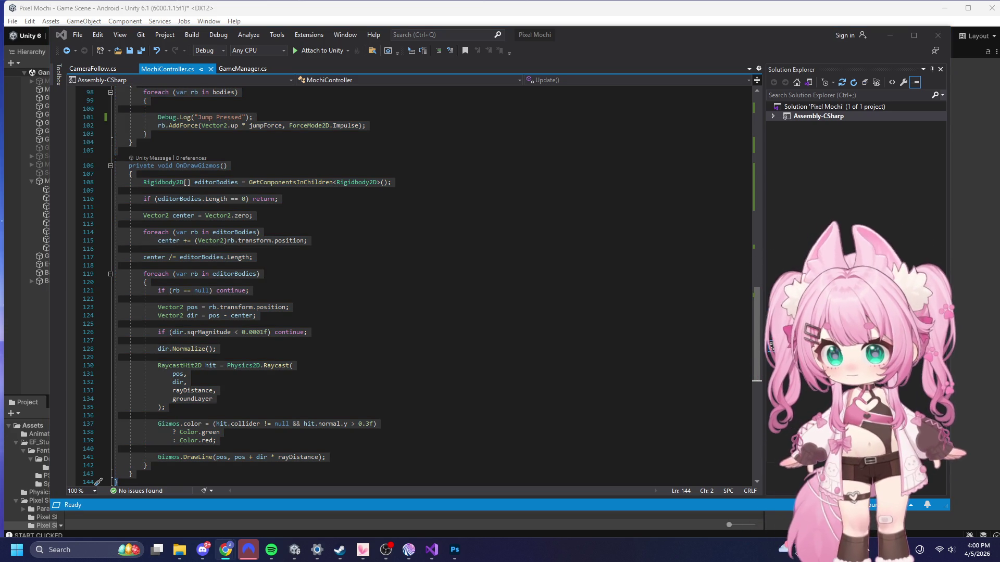
- Below maxSpeed, add a [Header("Mode Settings")] and 'public bool canClimbWalls = false; // Toggled by X'
scroll(148, 222, "up", 19)
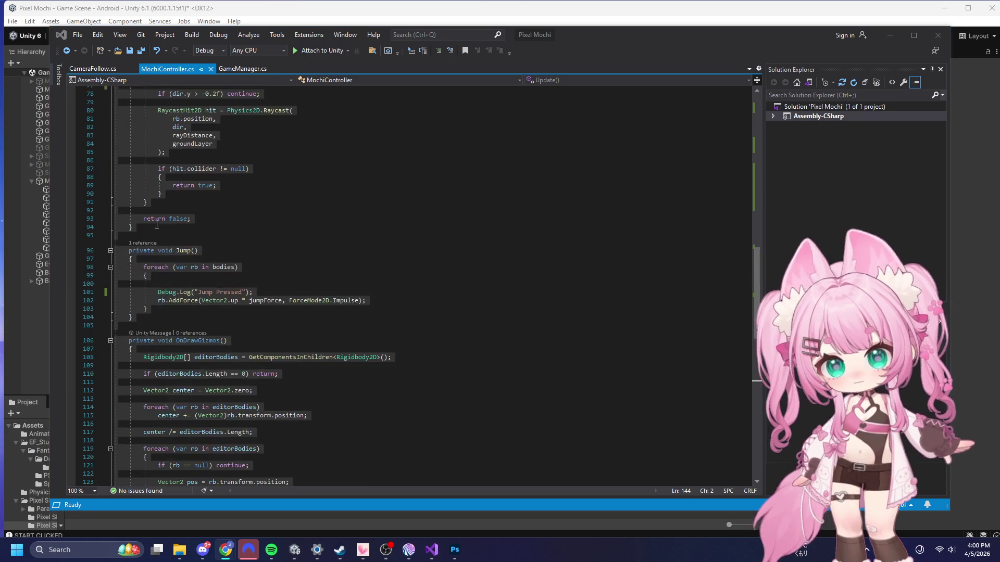
scroll(172, 219, "up", 13)
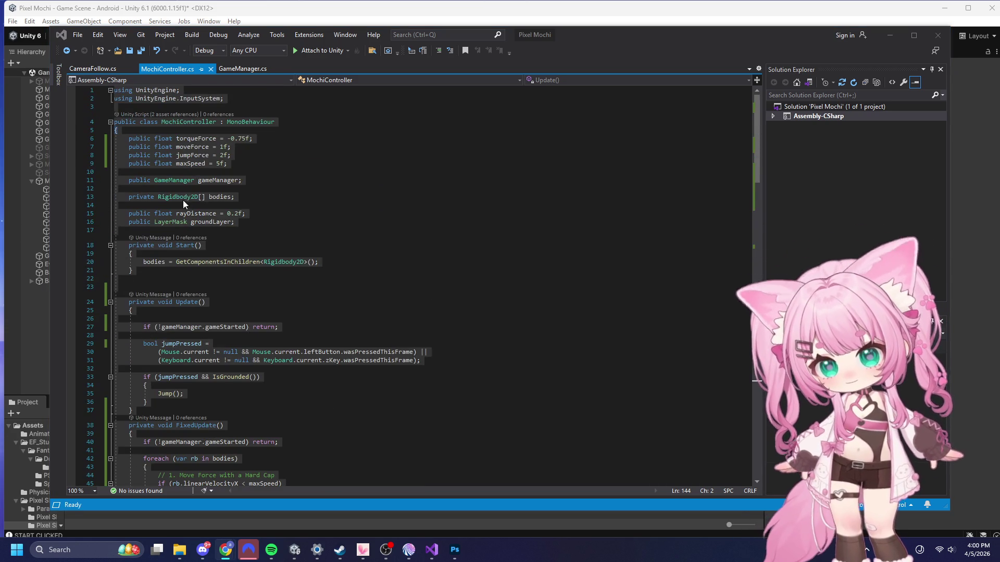
left_click(238, 164)
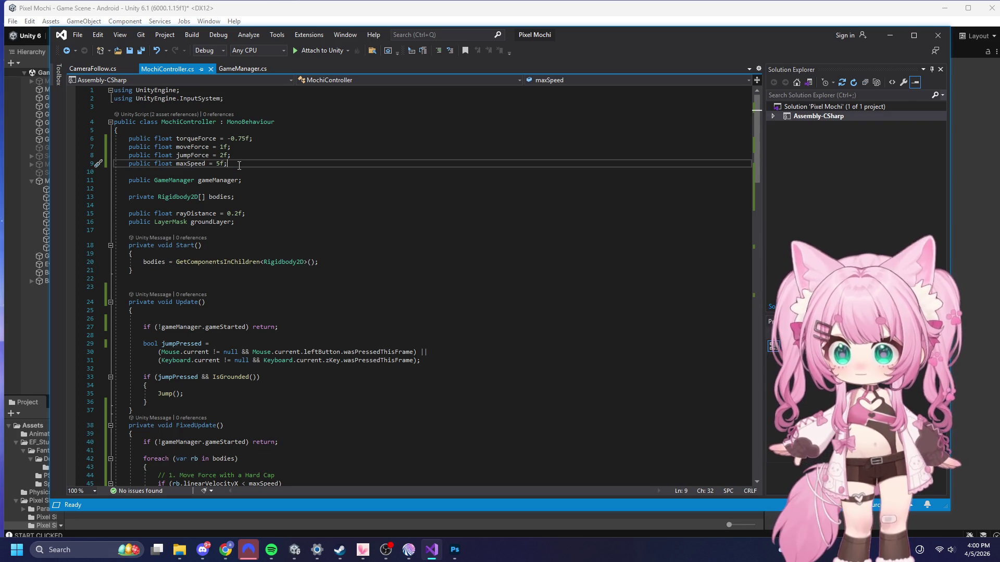
key("Return")
key("Return")
type("[Header(\"Mode Settings\")]")
key("Return")
type("public bool canClimbWalls = false; // Toggled by X")
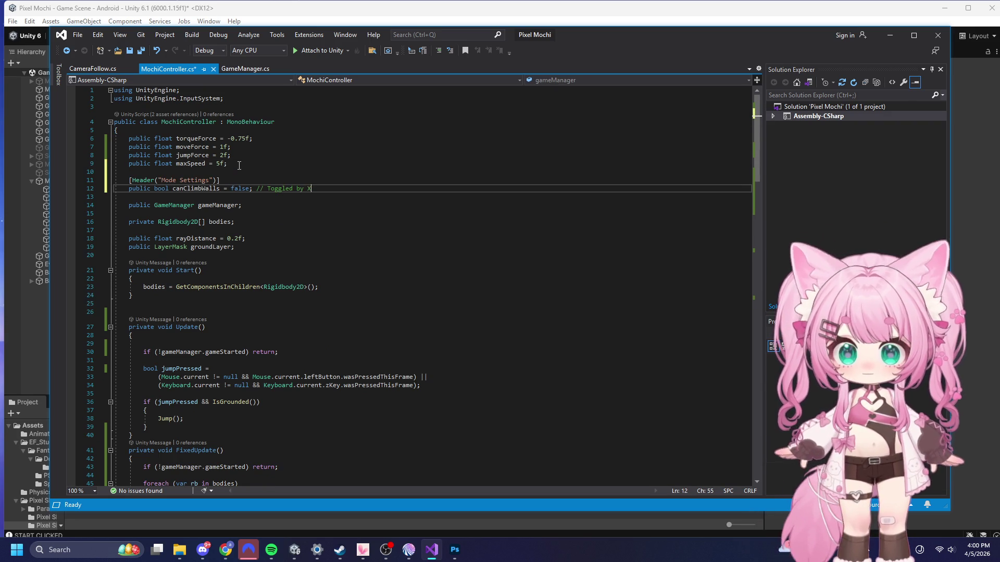
left_click(398, 223)
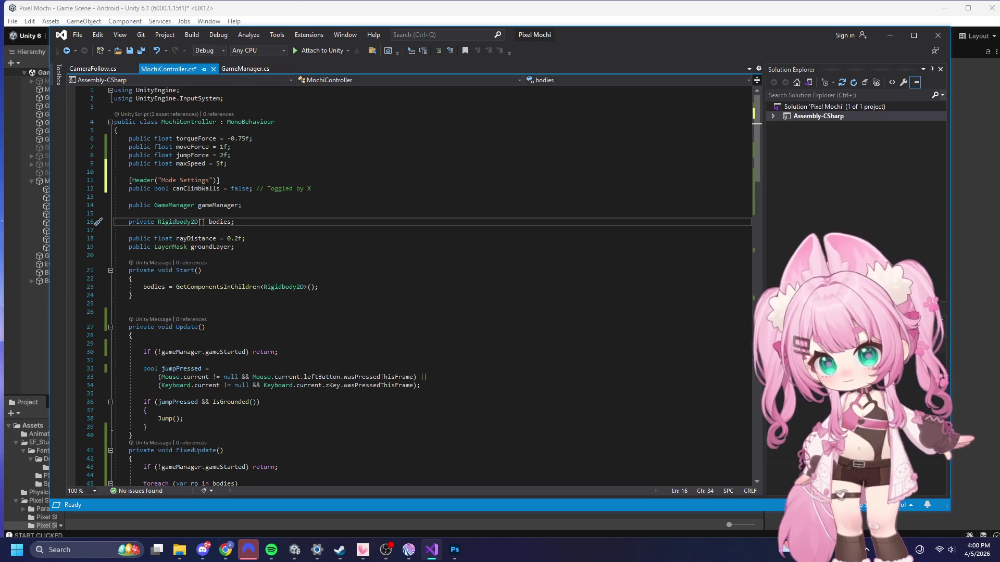
key("alt+Tab")
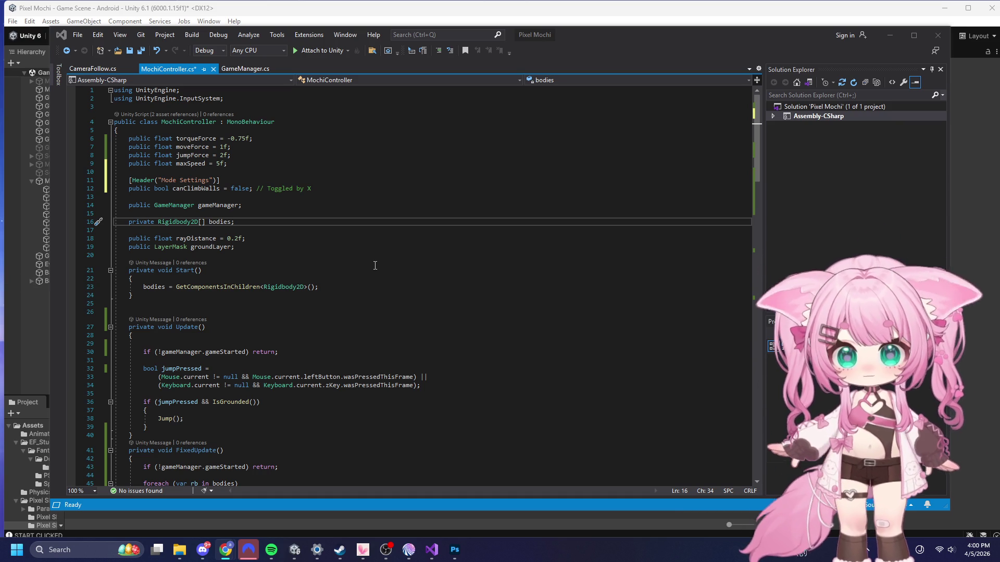
left_click(232, 270)
scroll(232, 256, "down", 5)
left_click(141, 243)
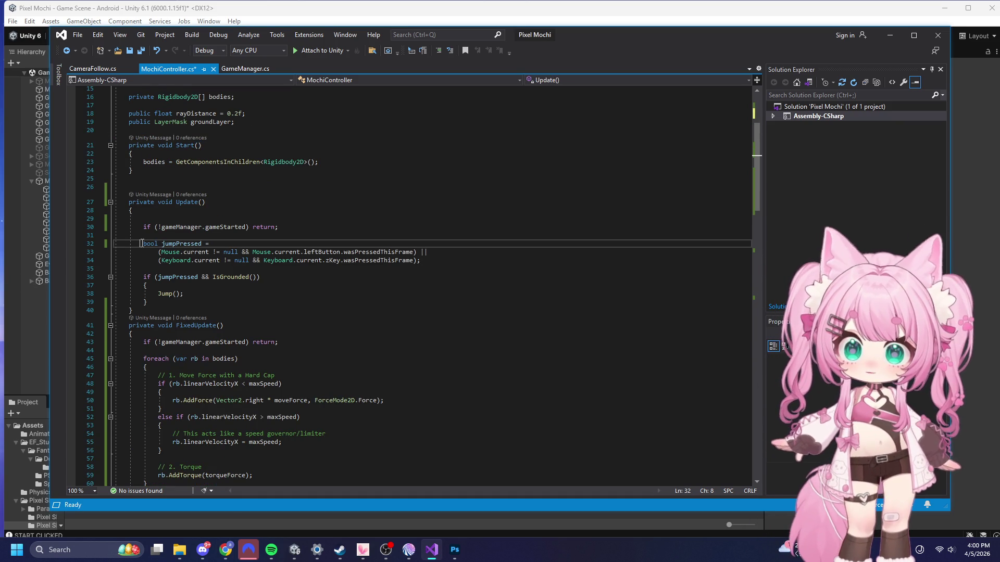
key("Up")
key("Up")
key("End")
key("ctrl+Left")
key("ctrl+Left")
key("Return")
type("{")
key("Return")
key("Return")
key("Return")
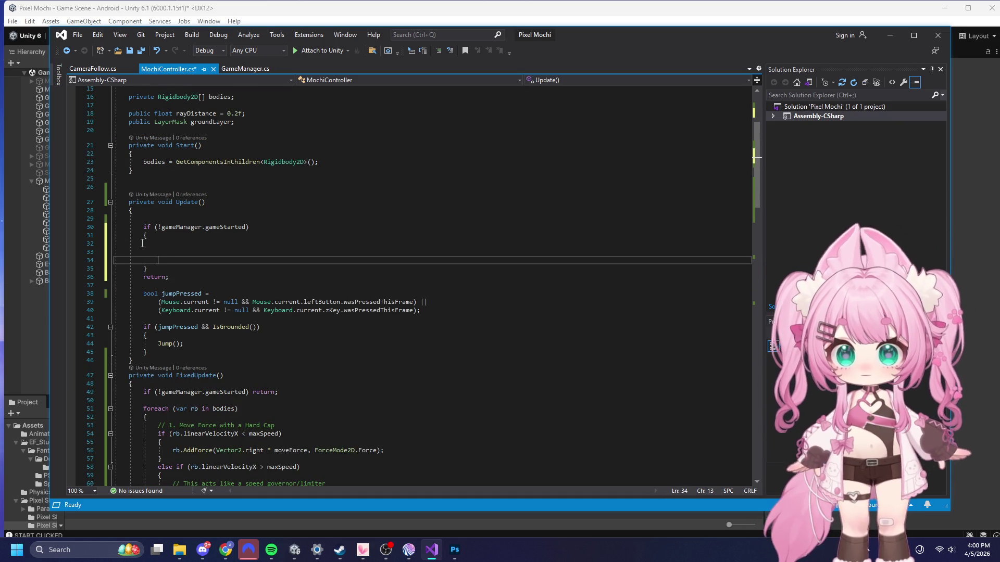
key("ctrl+z")
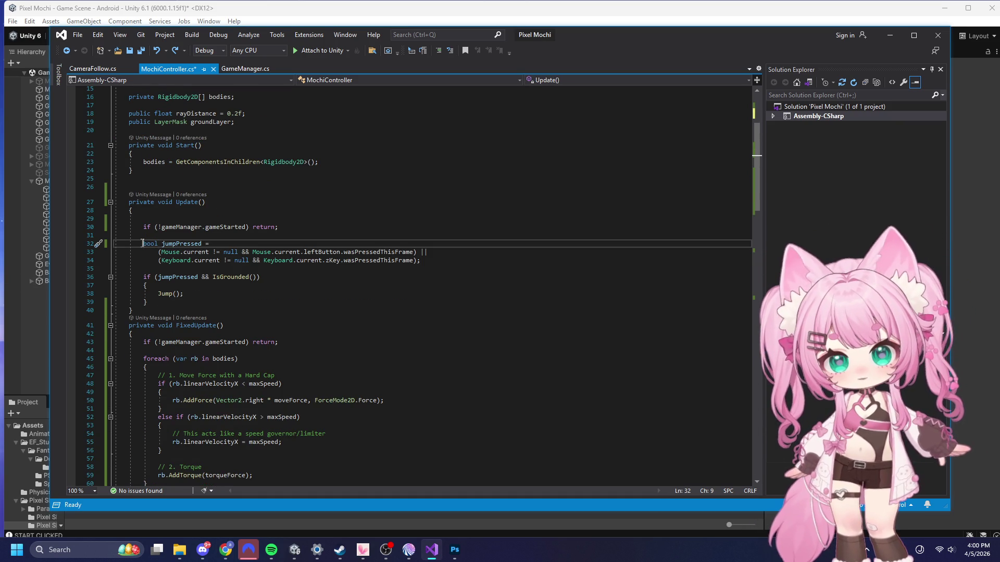
key("ctrl+z")
key("Return")
key("Return")
key("Up")
key("Up")
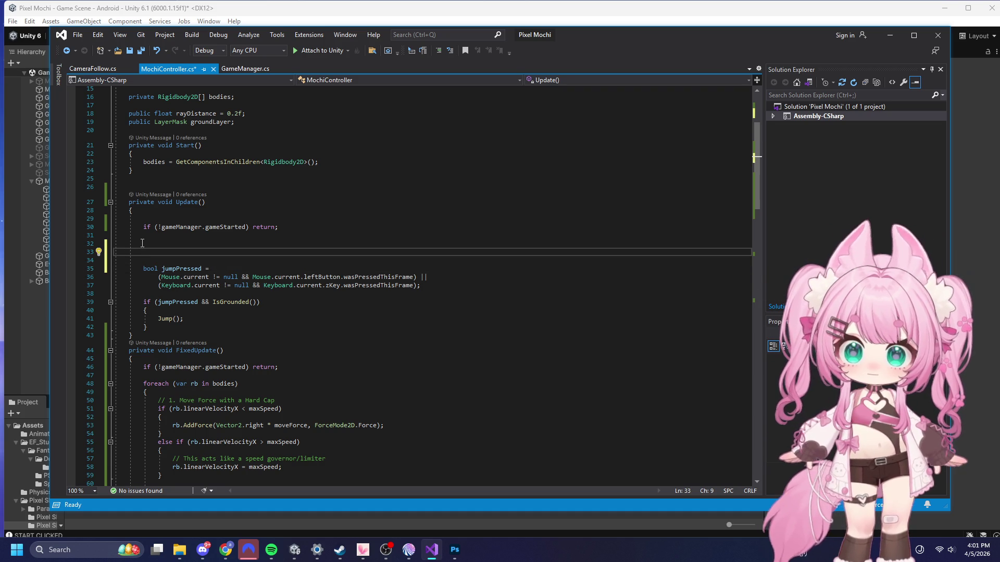
type("// Toggle Climb Ability         if (Keyboard.current != null && Keyboard.current.xKey.wasPressedThisFrame)         {             canClimbWalls = !canClimbWalls;             Debug.Log(\"Climb Mode: \" + canClimbWalls);         }")
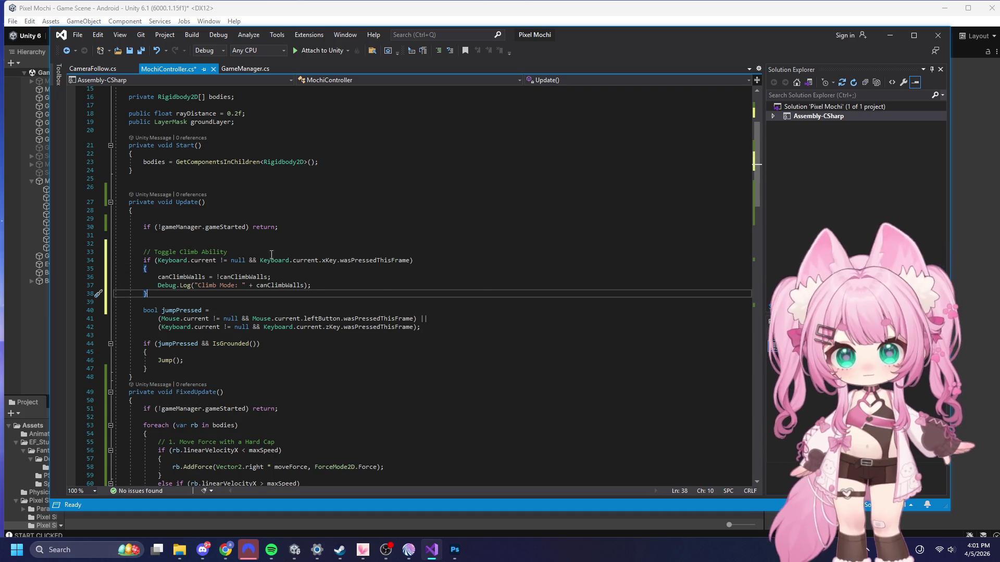
left_click(340, 283)
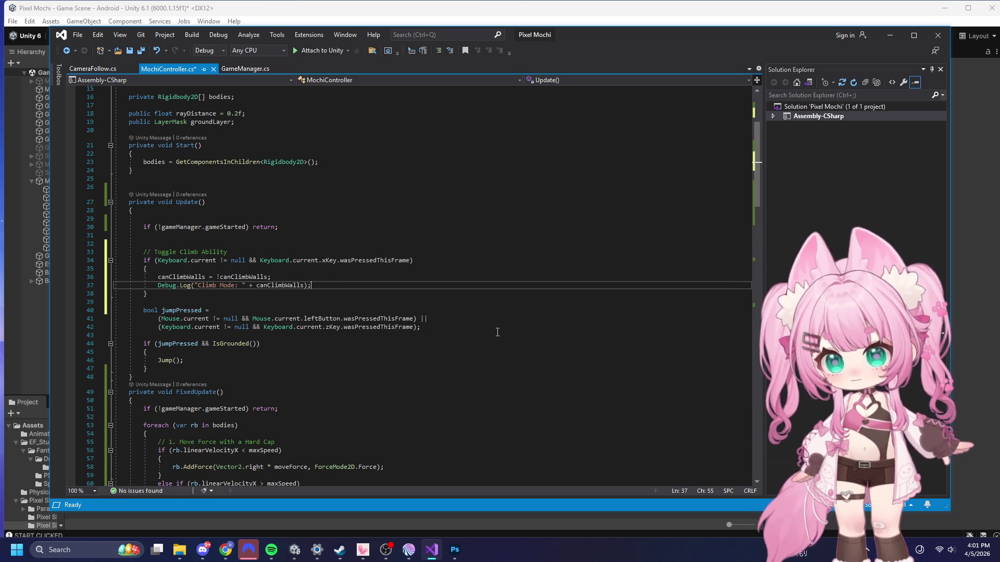
scroll(294, 328, "down", 8)
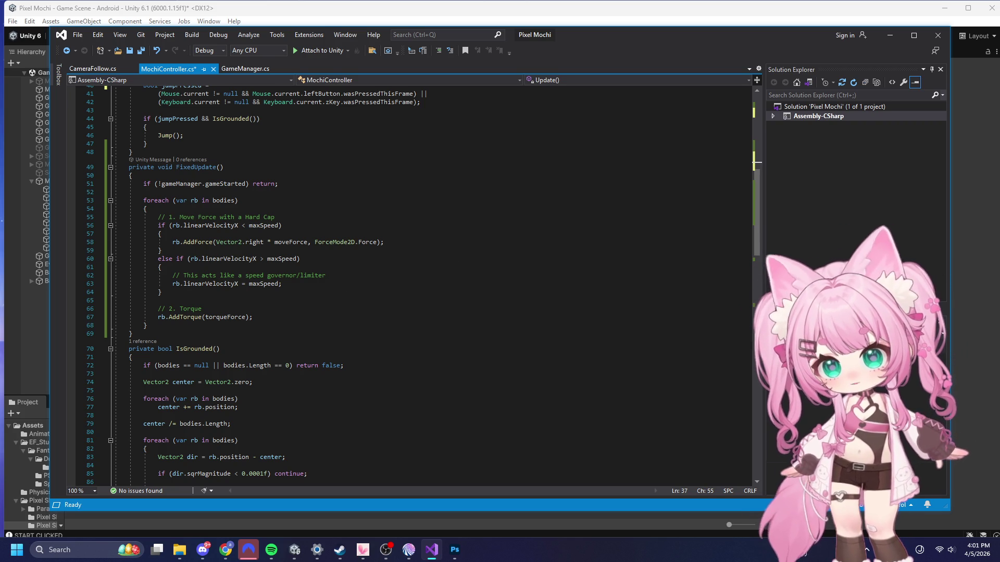
key("alt+Tab")
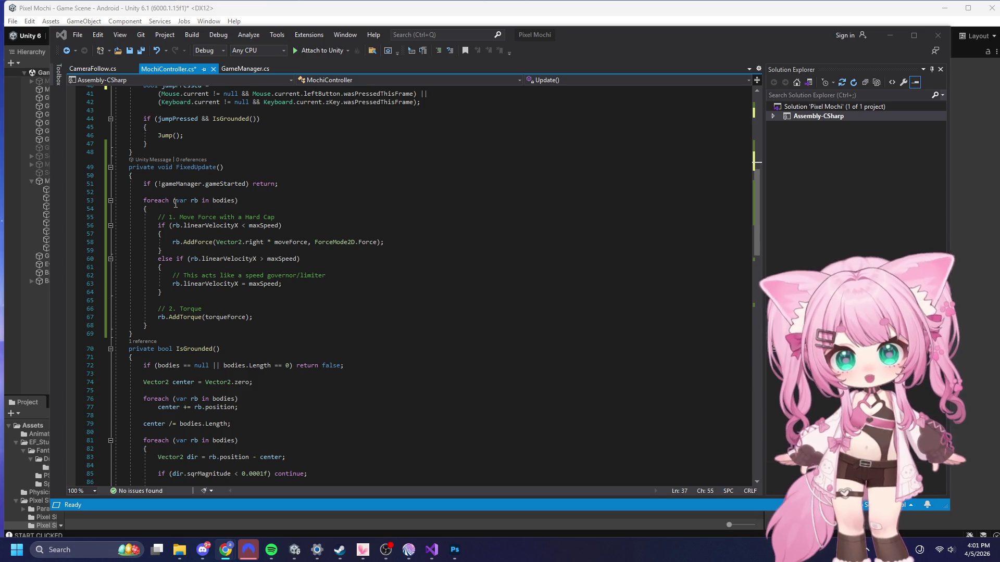
- Paste the wall-check comment and hittingWall = CheckWallAhead() call into FixedUpdate
left_click(144, 209)
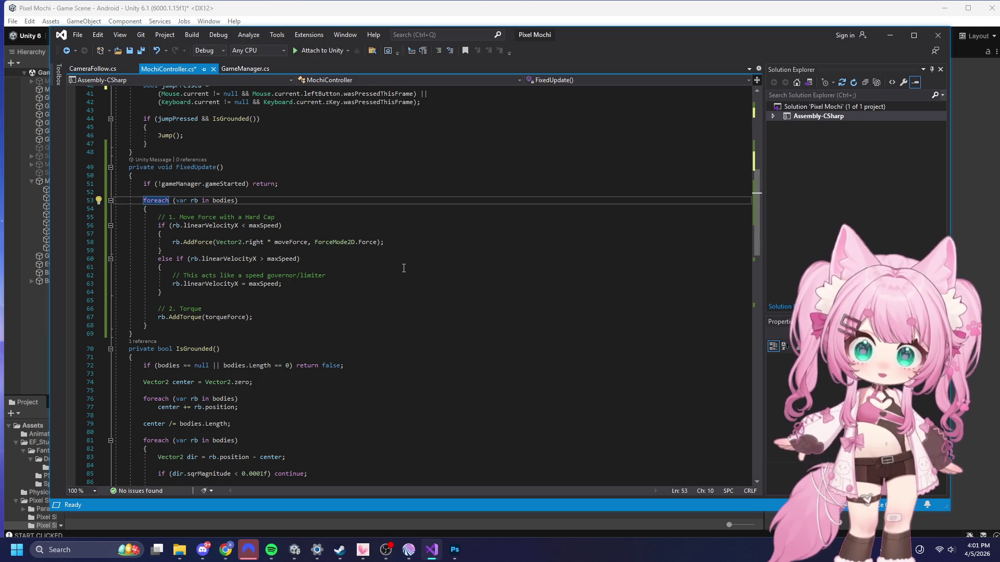
type("{")
key("Return")
key("Return")
key("Up")
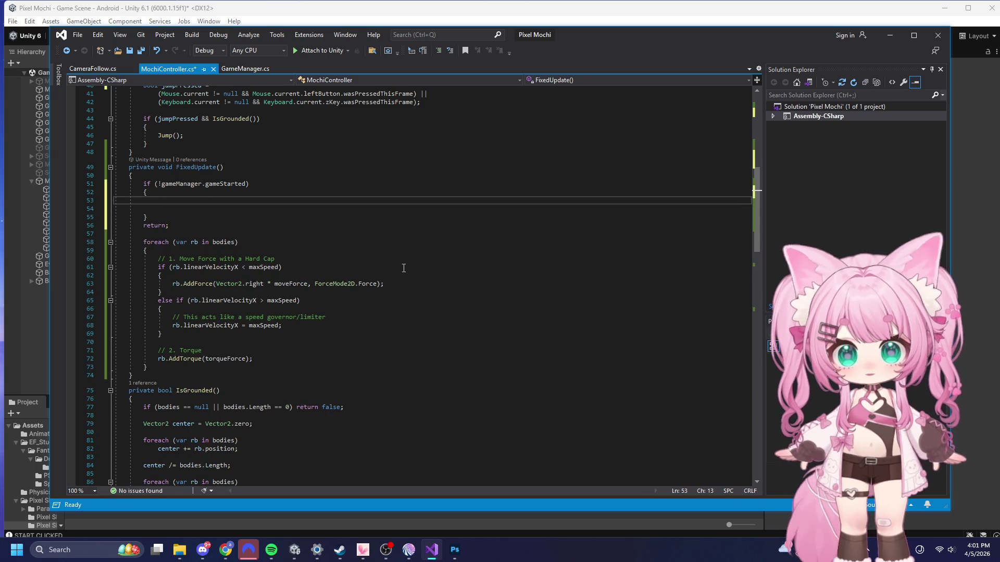
key("ctrl+z")
key("Return")
type("// Check if there is a wall directly in front of the center         bool hittingWall = CheckWallAhead();")
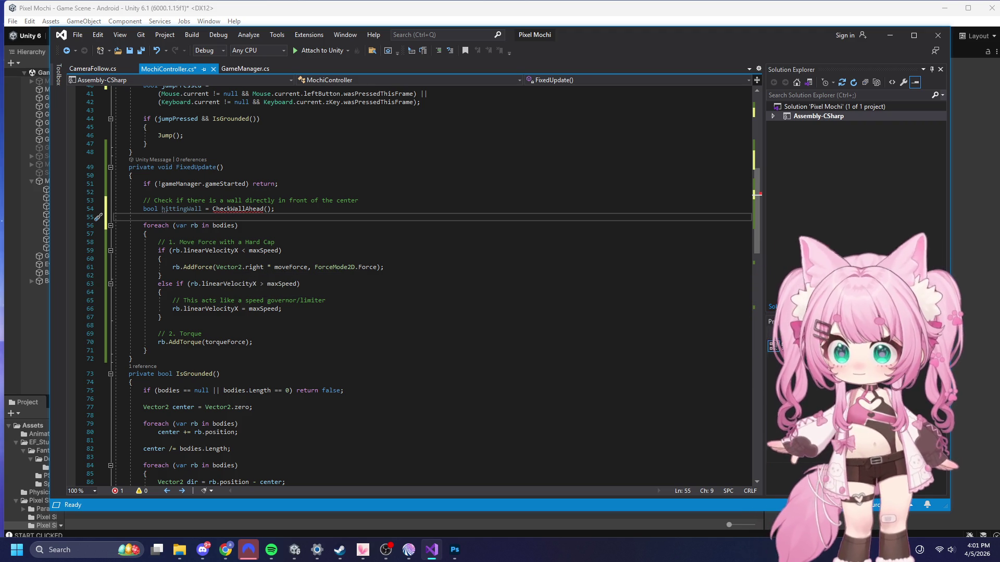
key("alt+Tab")
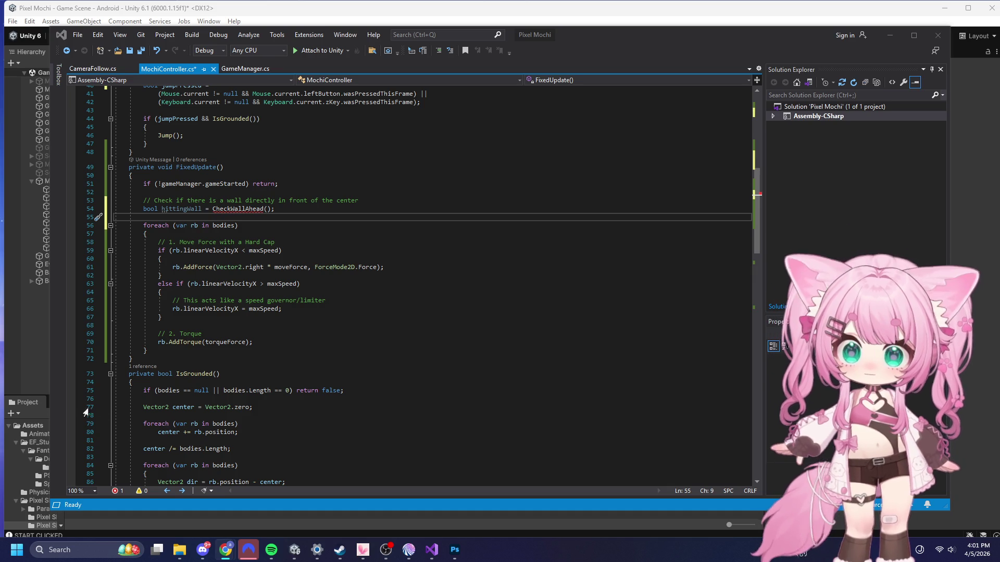
- Paste the CheckWallAhead method (0.6f rightward raycast) and GetMochiCenter helper after FixedUpdate
left_click(144, 360)
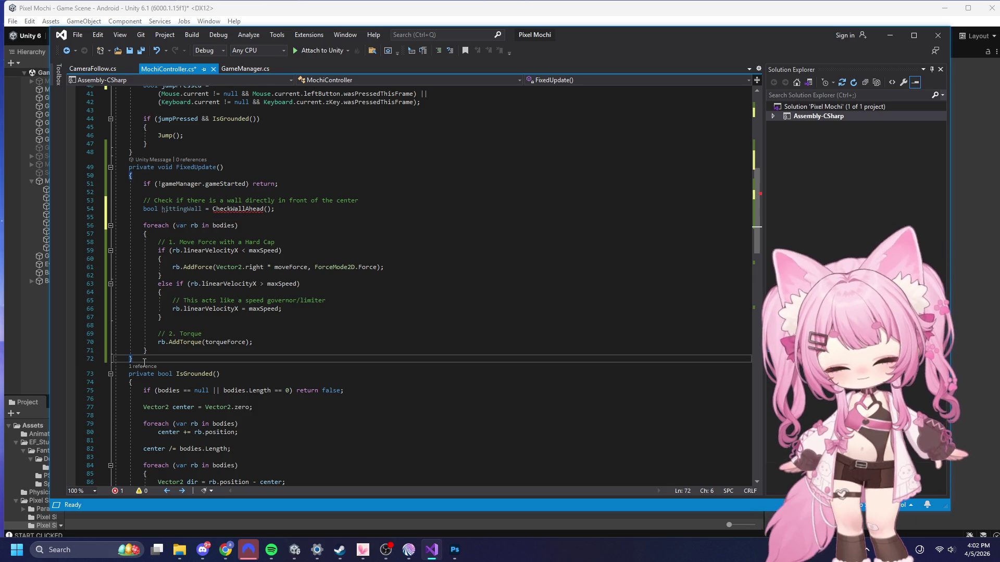
key("Return")
type("private bool CheckWallAhead()     {         Vector2 center = GetMochiCenter();         // Shoot a ray slightly ahead of the mochi radius (adjust 0.6f as needed)         RaycastHit2D hit = Physics2D.Raycast(center, Vector2.right, 0.6f, groundLayer);         return hit.collider != null;     }")
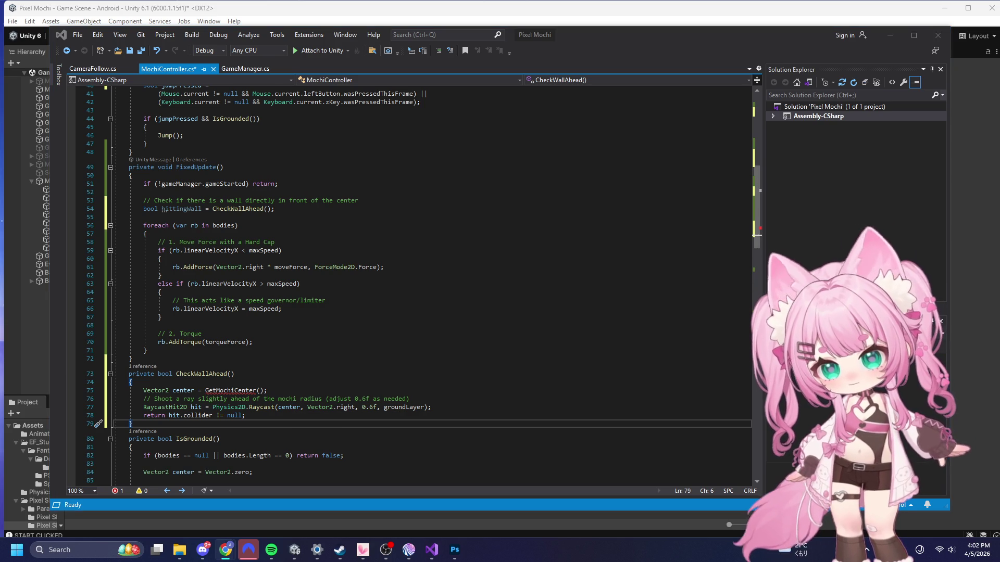
left_click(145, 426)
type("private Vector2 GetMochiCenter()     {         Vector2 center = Vector2.zero;         foreach (var rb in bodies) center += rb.position;         return center / bodies.Length;     }")
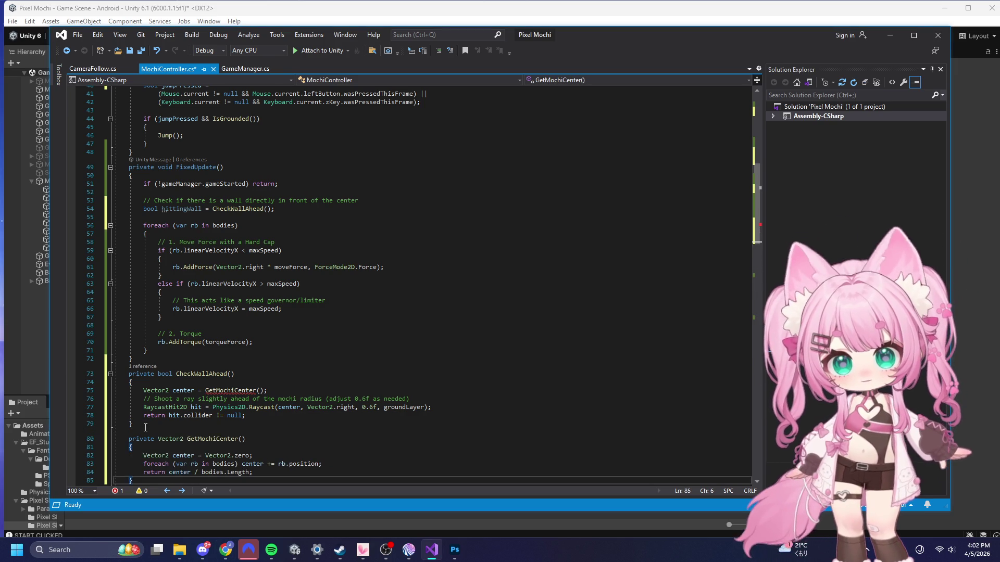
scroll(455, 313, "down", 3)
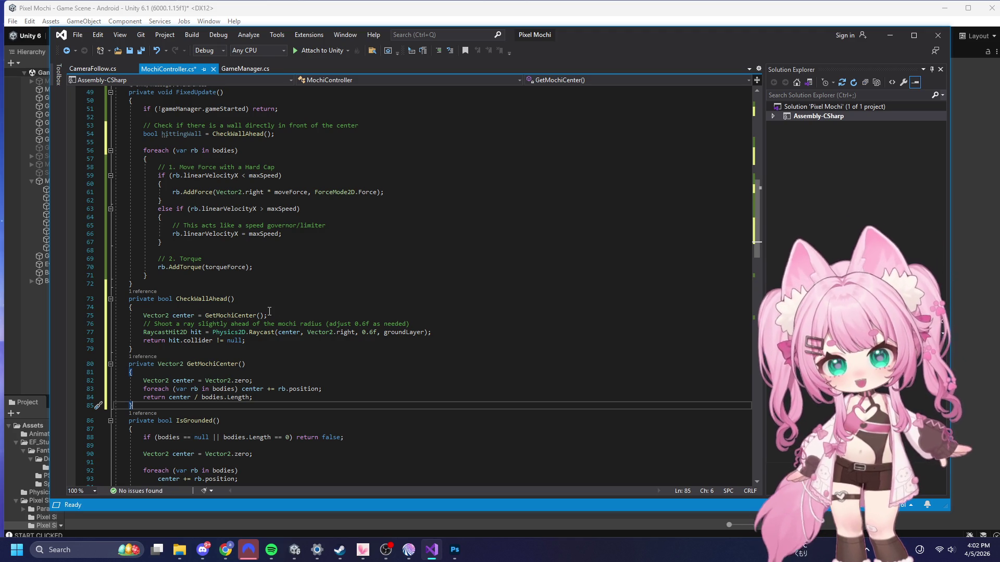
scroll(342, 370, "up", 2)
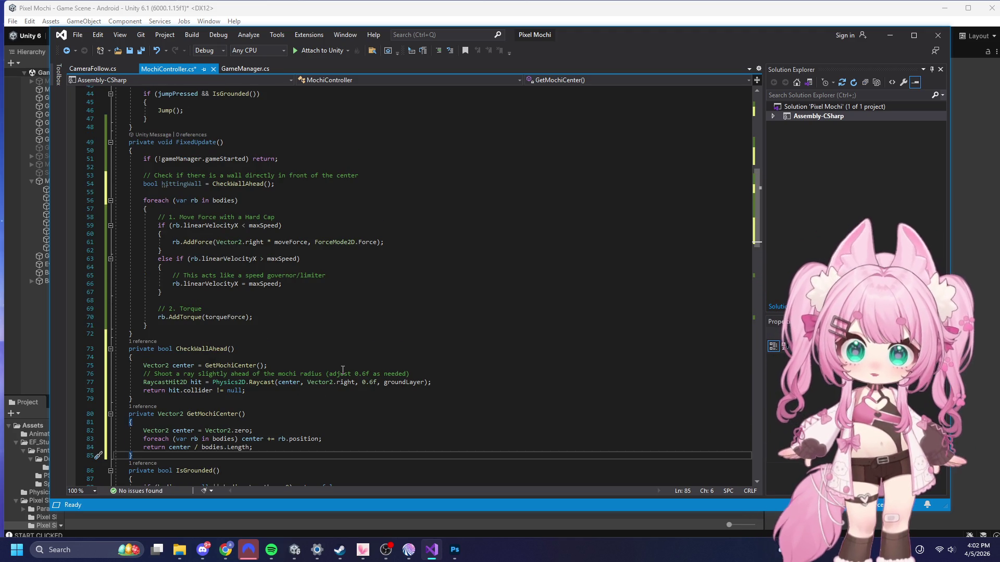
scroll(352, 385, "down", 1)
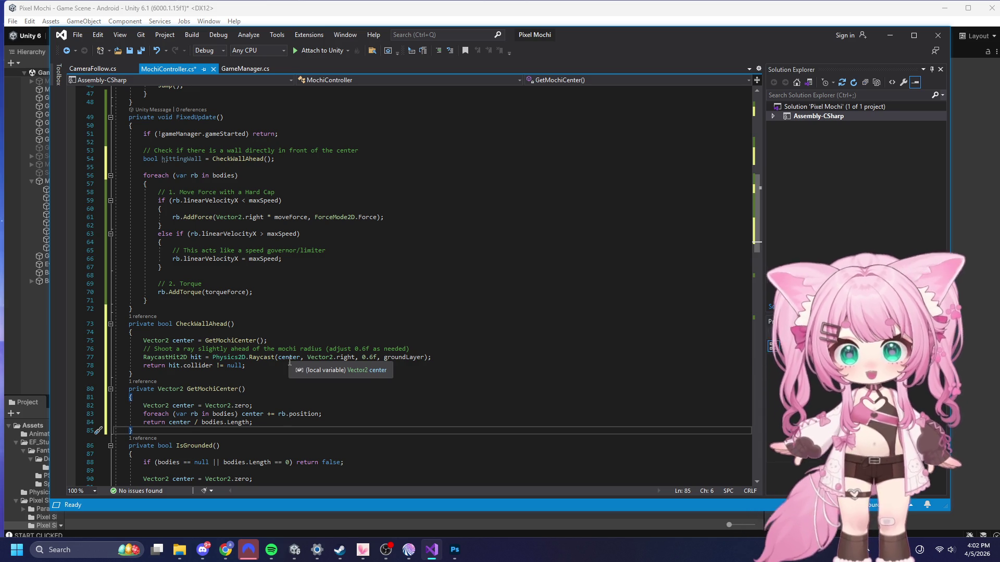
- Minimise Visual Studio and zoom the Scene view in on the mochi beside the tree
left_click(890, 35)
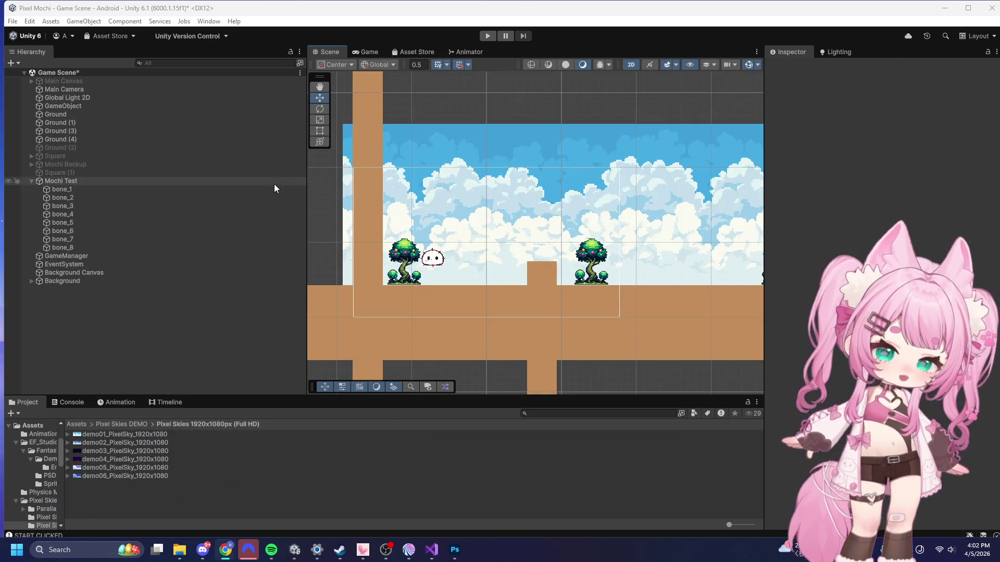
scroll(469, 284, "up", 10)
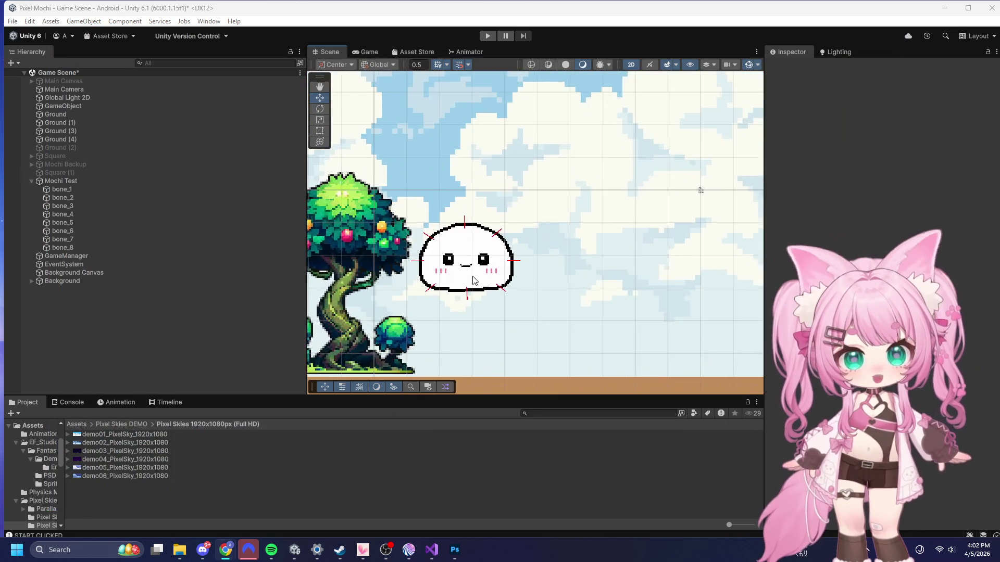
scroll(469, 284, "up", 2)
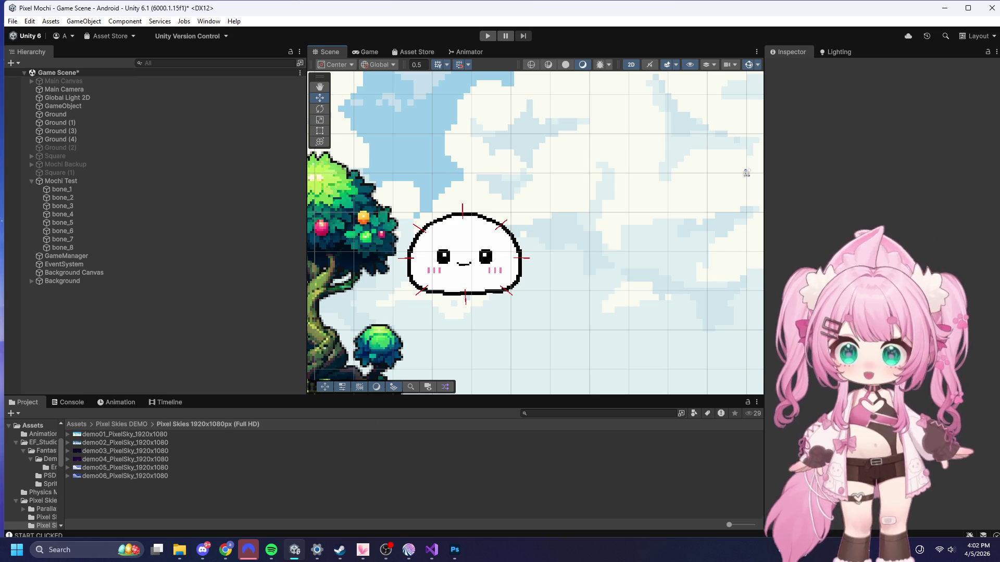
key("alt+Tab")
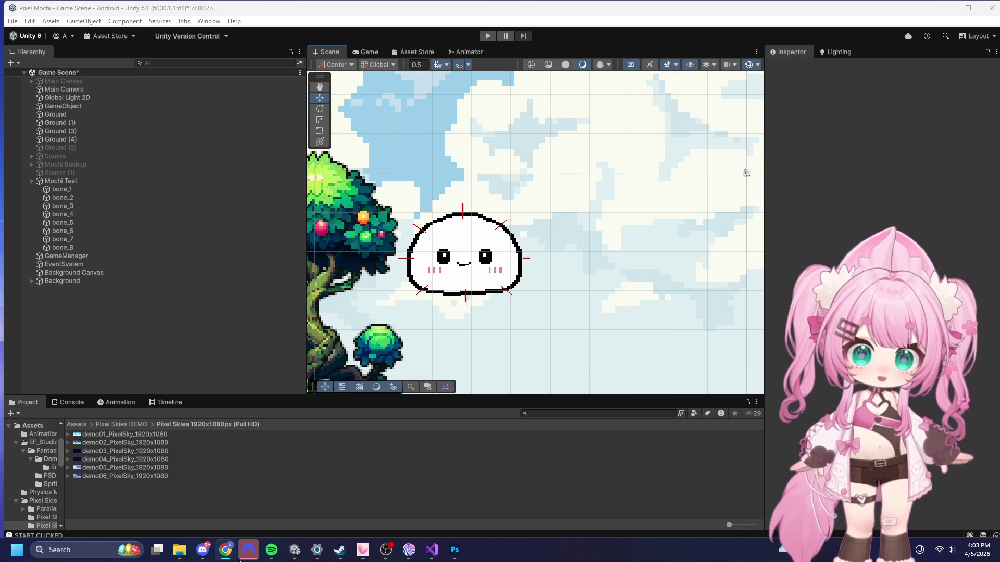
- Undo the pasted GetMochiCenter and CheckWallAhead methods, keeping the FixedUpdate call
left_click(432, 550)
key("ctrl+z")
key("ctrl+z")
key("ctrl+z")
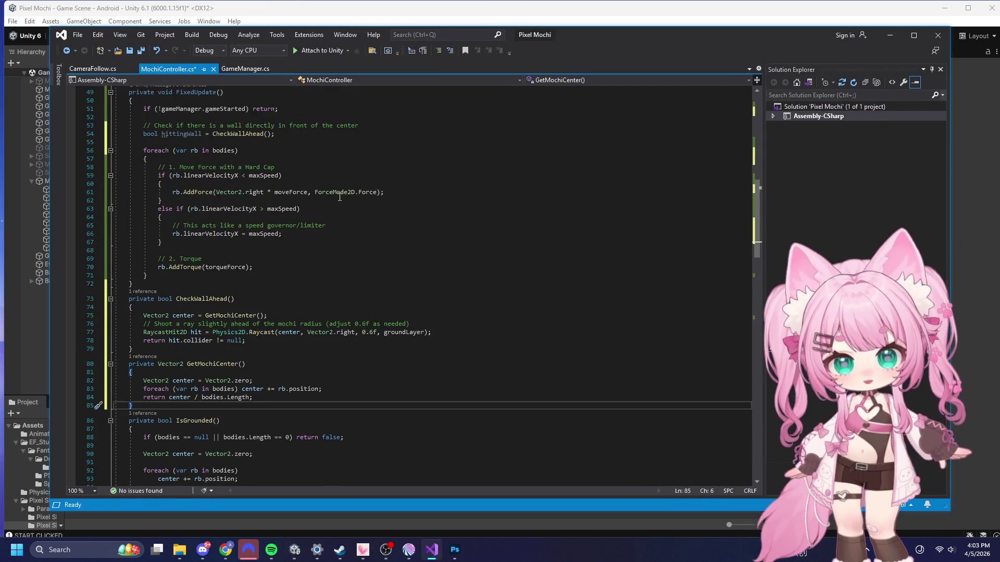
key("ctrl+z")
key("ctrl+z")
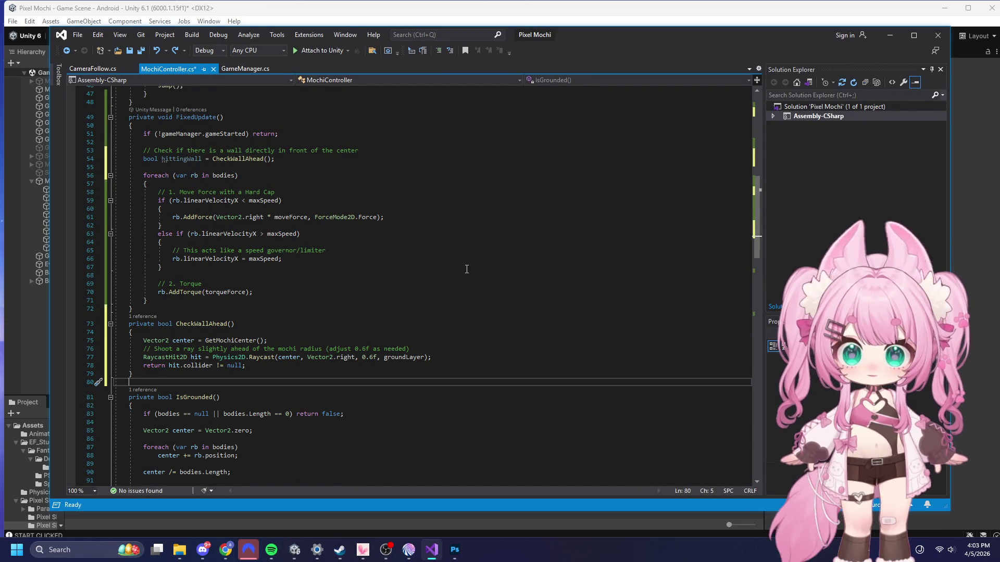
key("ctrl+z")
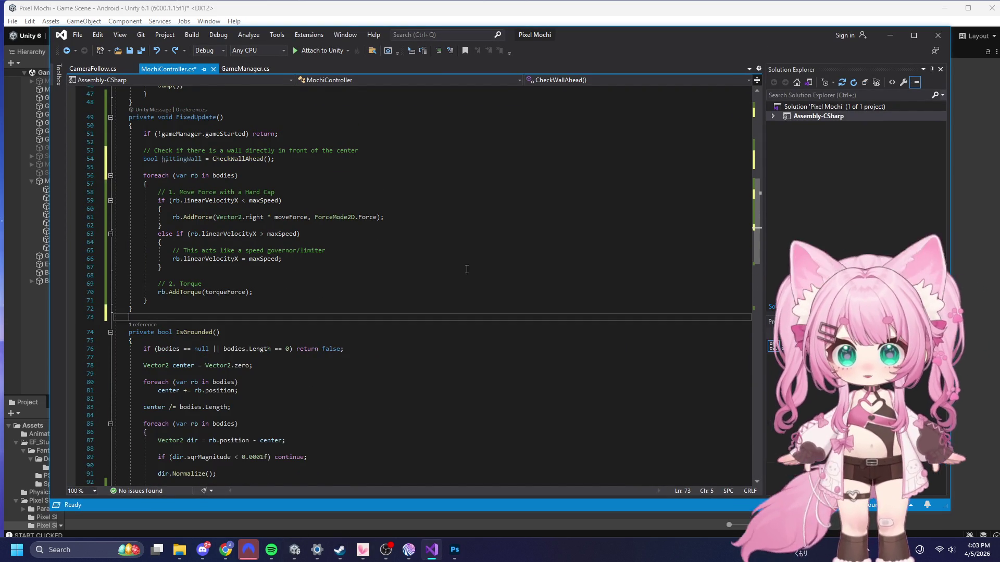
scroll(467, 269, "up", 5)
scroll(466, 270, "up", 3)
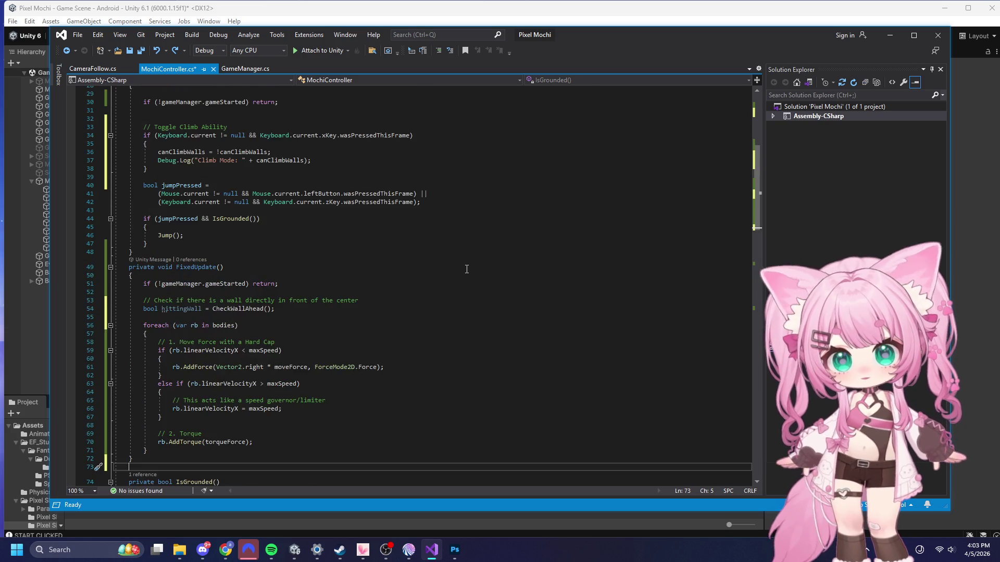
scroll(466, 269, "down", 2)
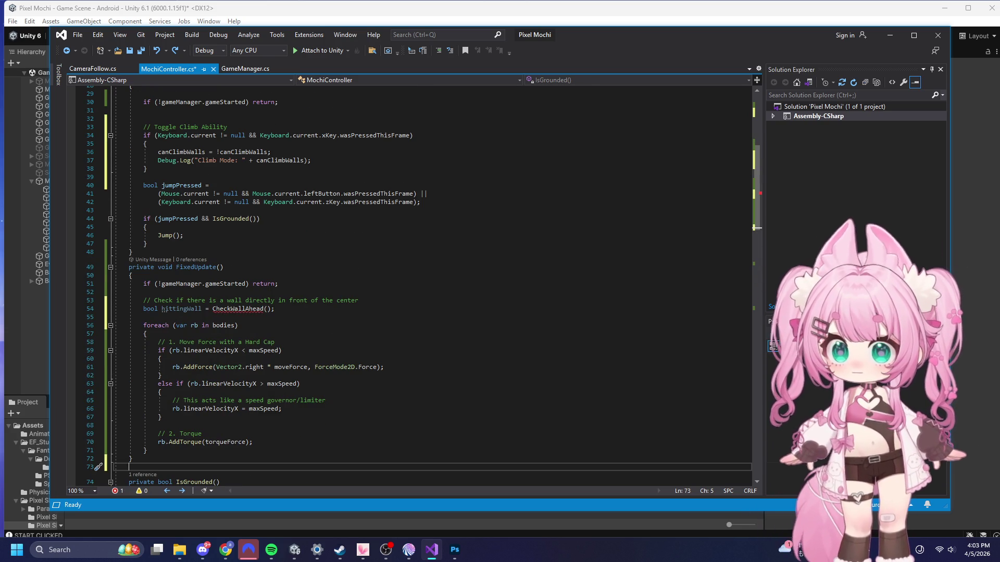
key("alt+Tab")
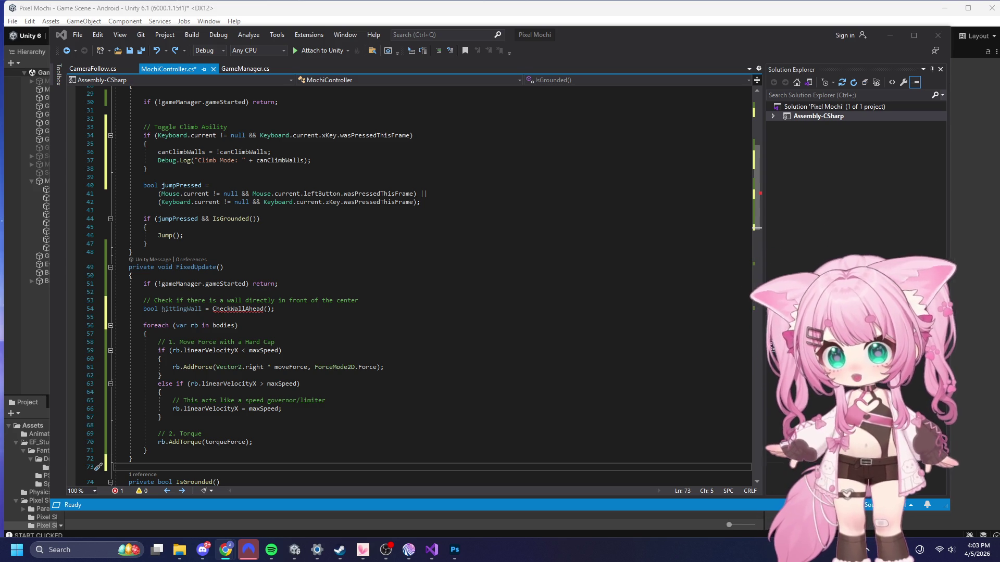
- Select from inside IsGrounded to the end of MochiController.cs
scroll(423, 285, "down", 10)
scroll(424, 285, "down", 4)
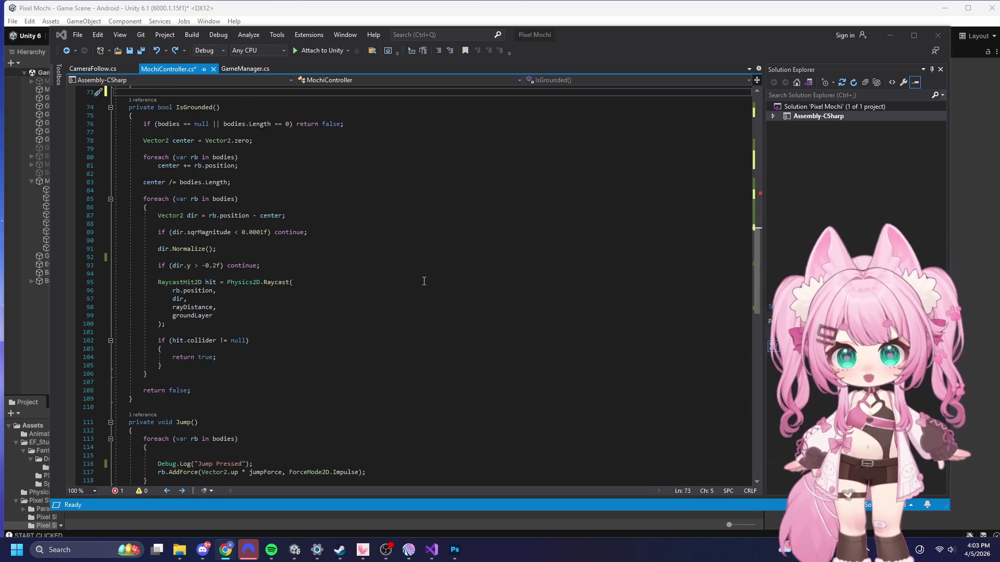
scroll(424, 283, "up", 3)
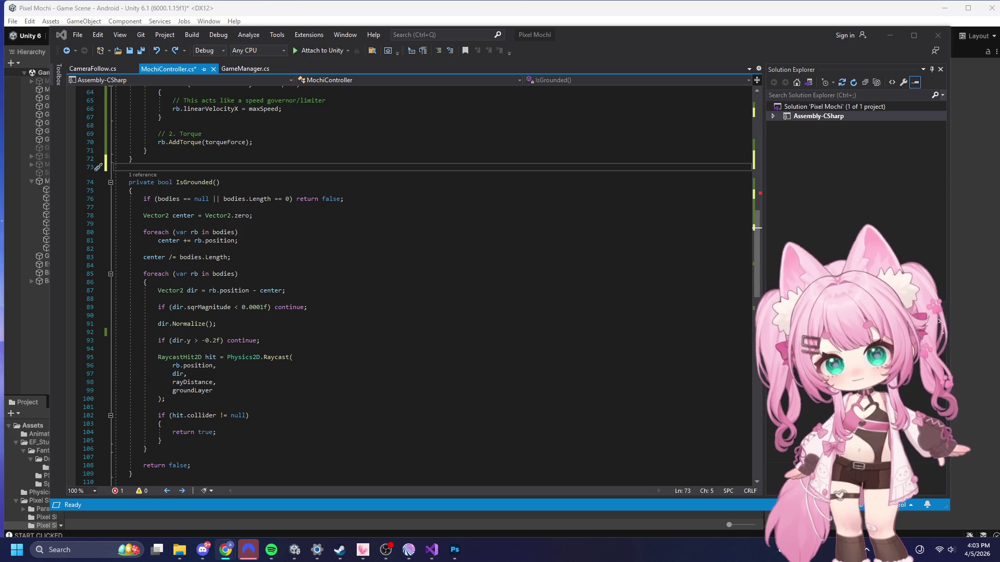
left_click(483, 266)
key("ctrl+shift+End")
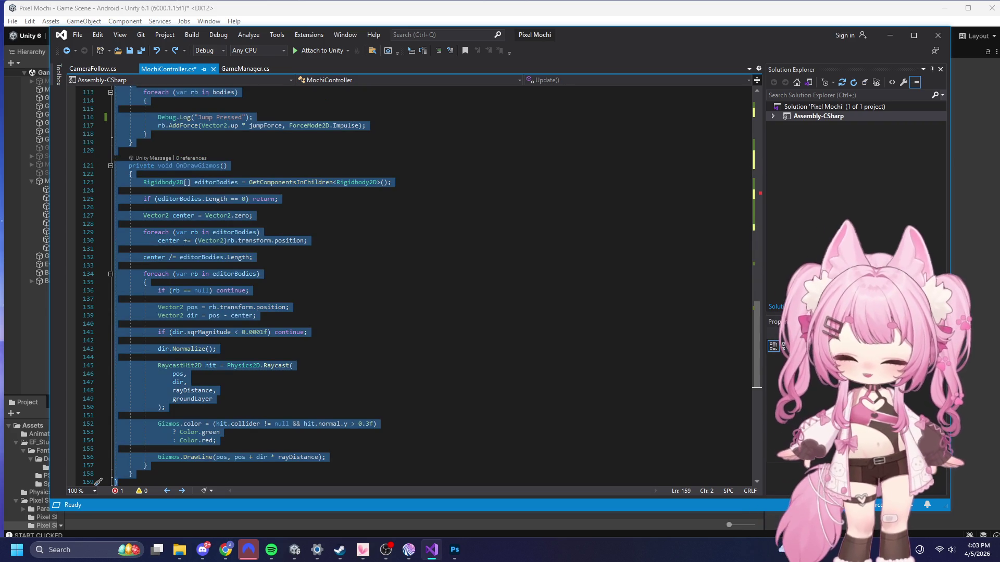
key("alt+Tab")
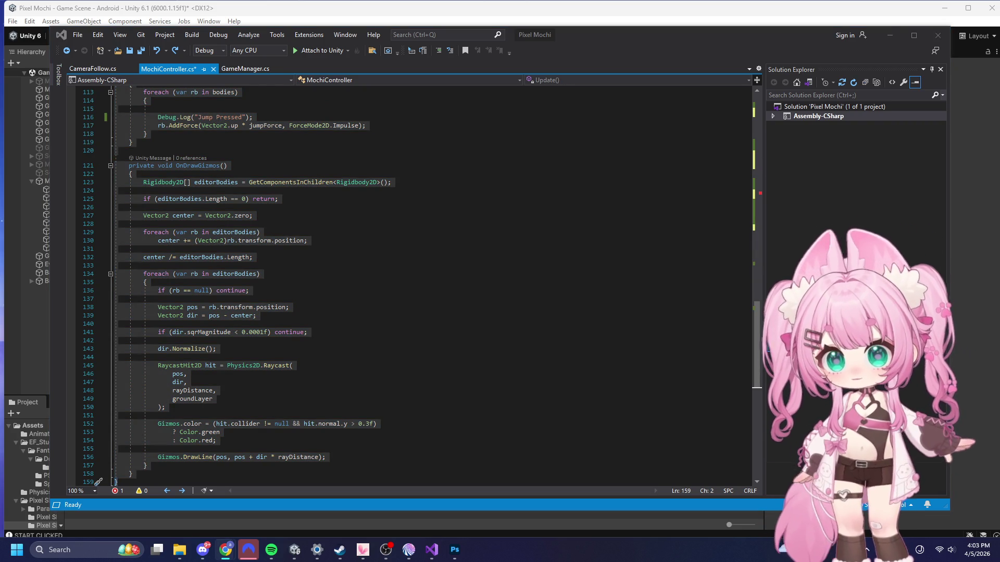
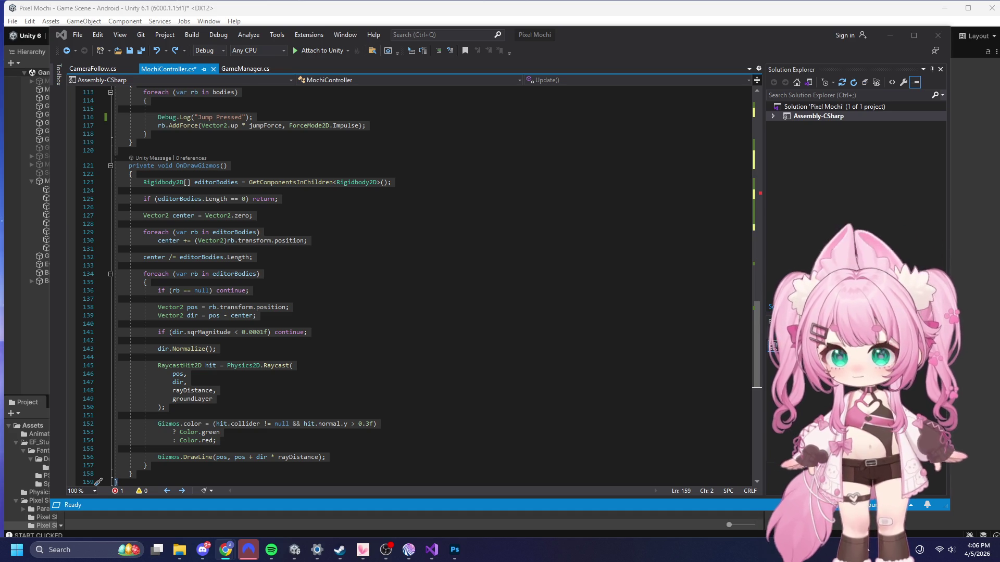
- Deselect the MochiController code, look over it, and switch to the browser
left_click(541, 354)
scroll(469, 324, "down", 8)
scroll(406, 333, "up", 9)
scroll(367, 334, "up", 4)
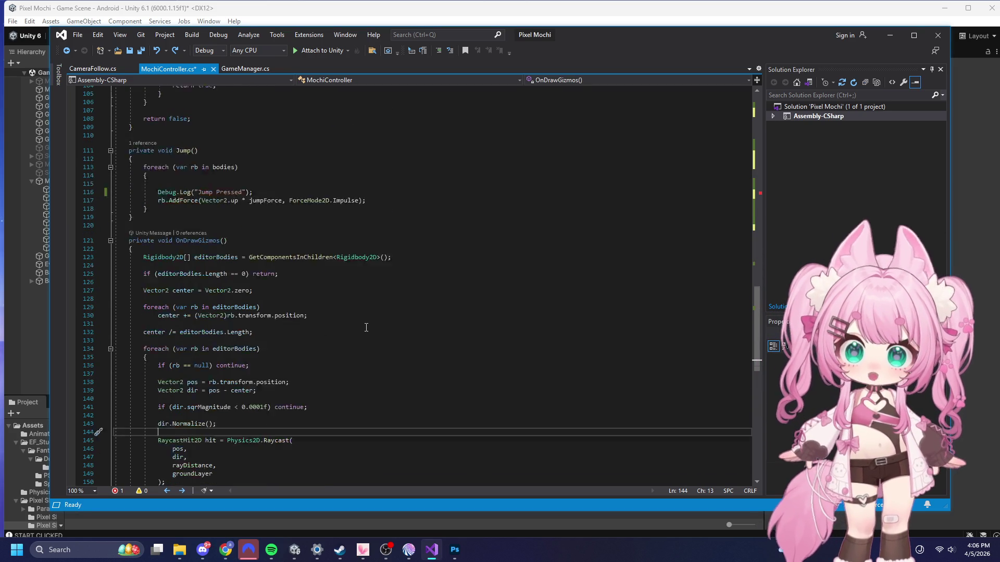
scroll(364, 323, "down", 2)
scroll(365, 323, "up", 3)
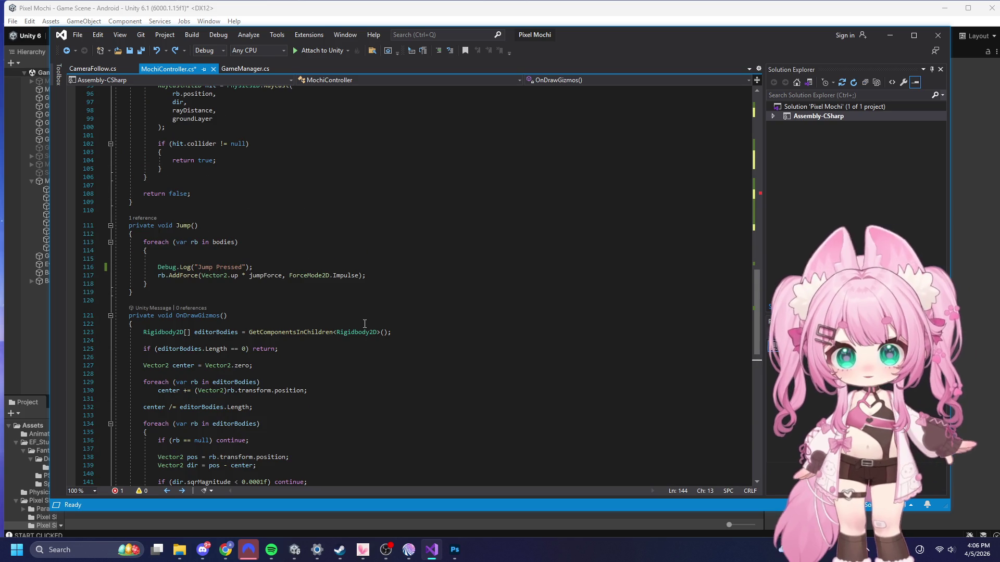
key("alt+Tab")
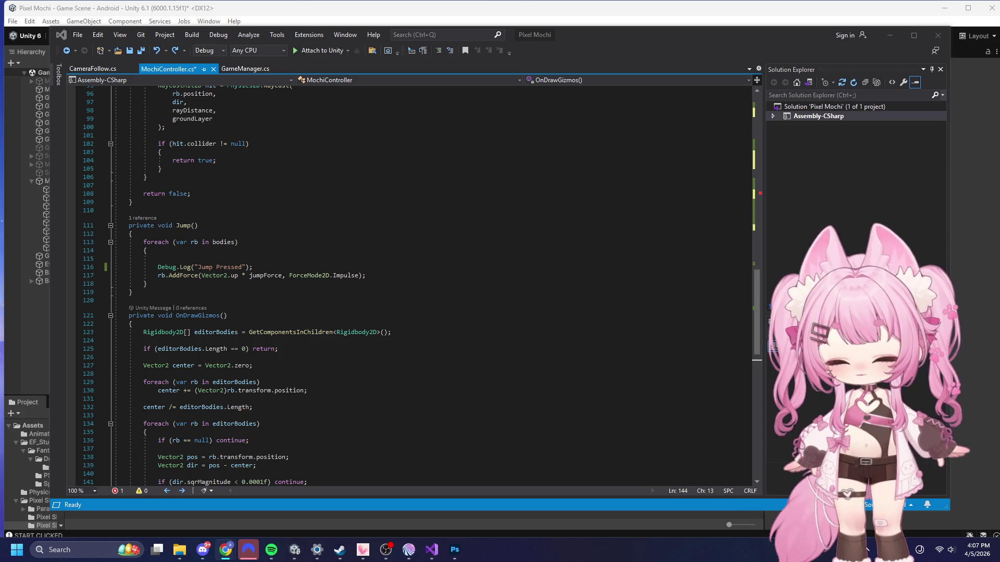
- Delete the wall-ahead comment and hittingWall check (lines 52–54) from FixedUpdate, then review the file
scroll(419, 260, "up", 20)
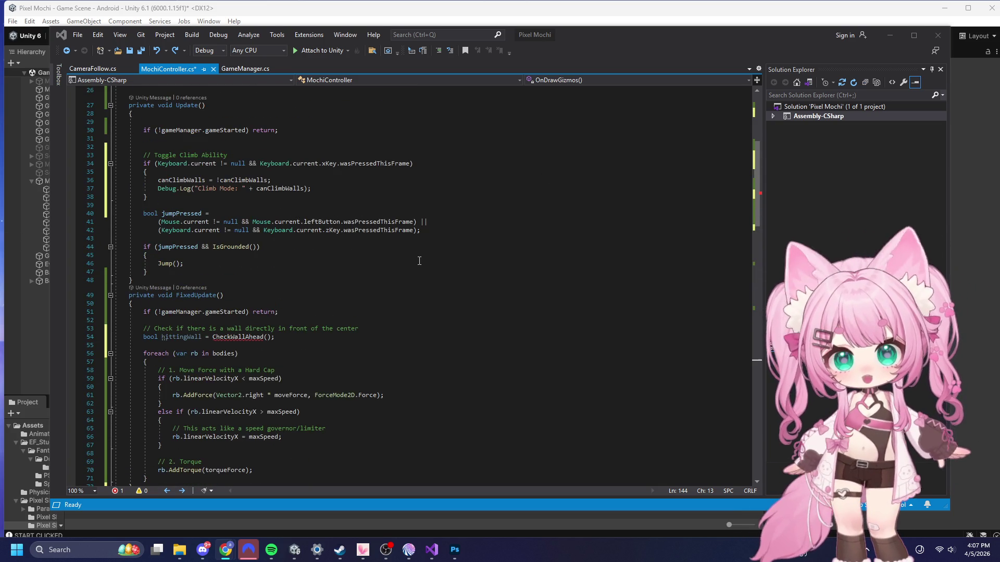
scroll(419, 260, "down", 4)
left_click_drag(76, 237, 75, 220)
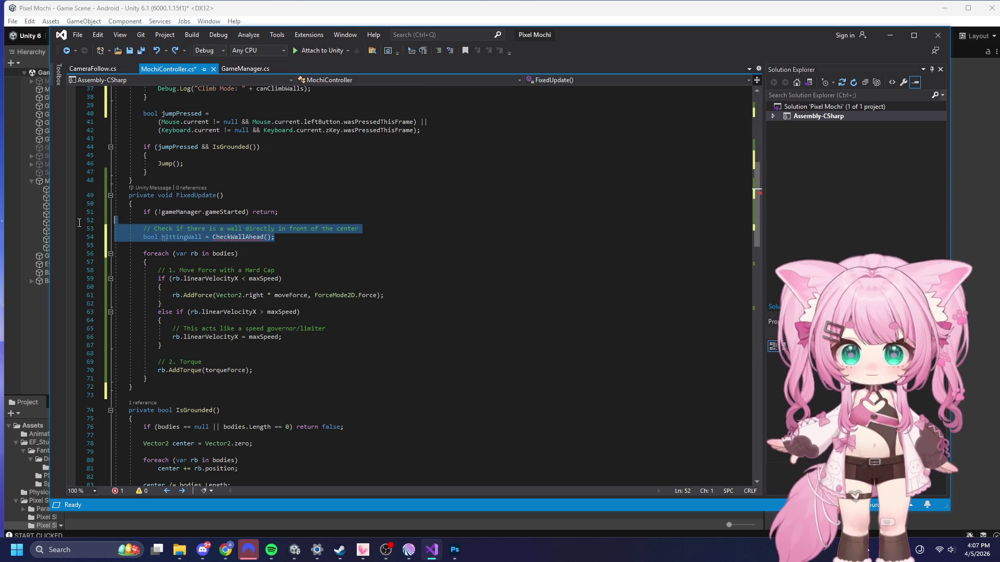
key("Delete")
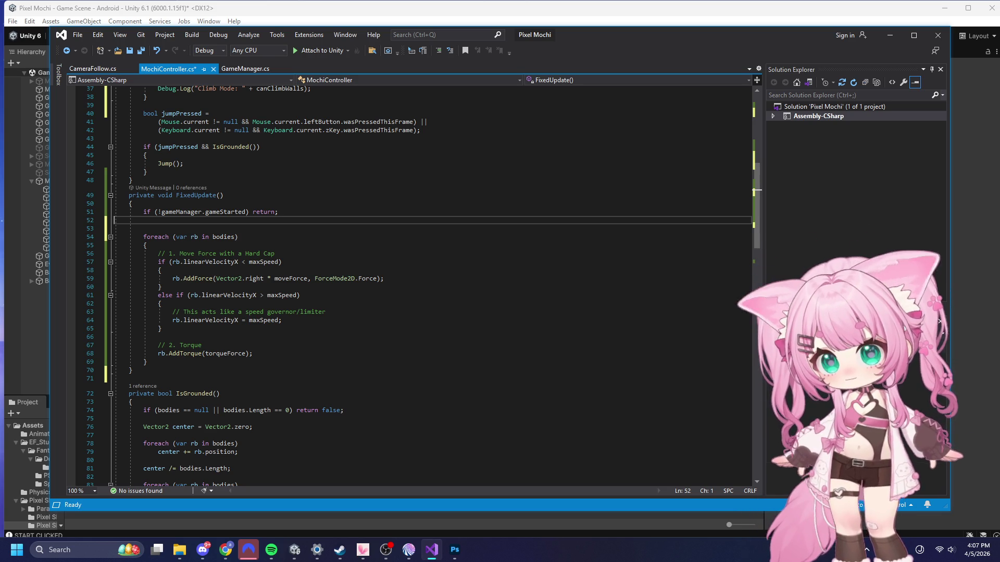
scroll(326, 354, "down", 18)
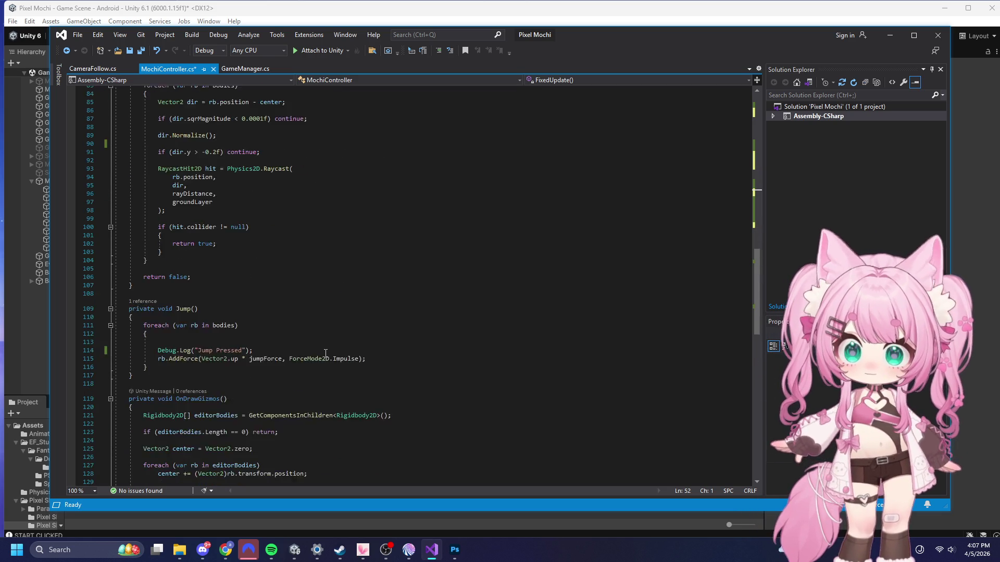
scroll(325, 354, "down", 2)
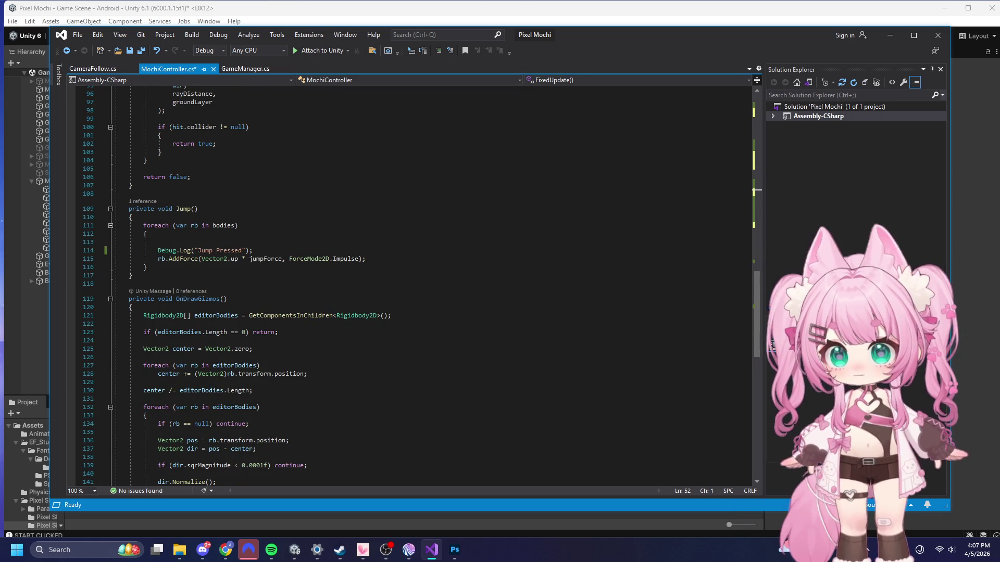
scroll(289, 237, "up", 20)
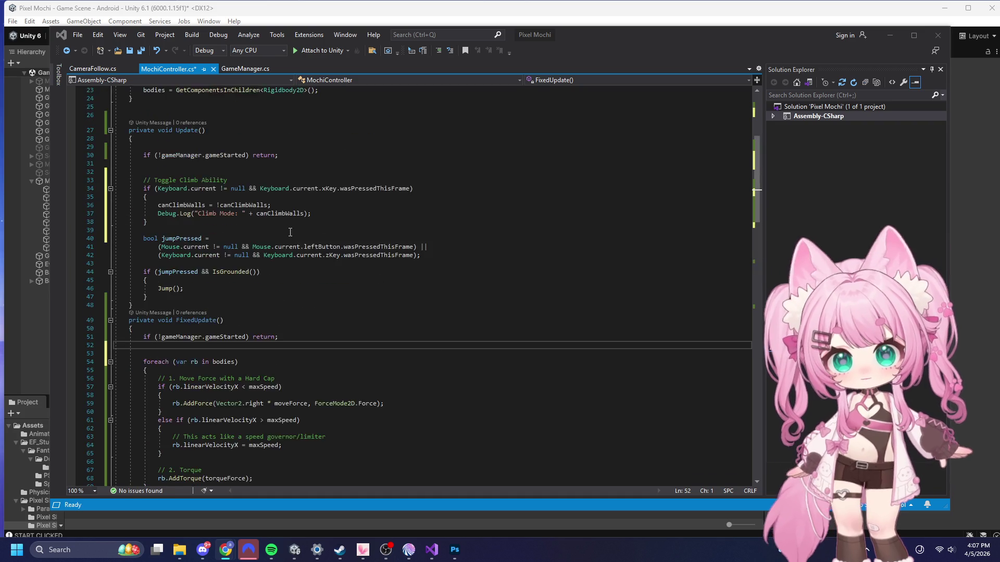
scroll(328, 237, "up", 7)
- Replace all MochiController code with the new isTouchingSomething version and save all files
key("ctrl+a")
key("Right")
scroll(485, 260, "down", 8)
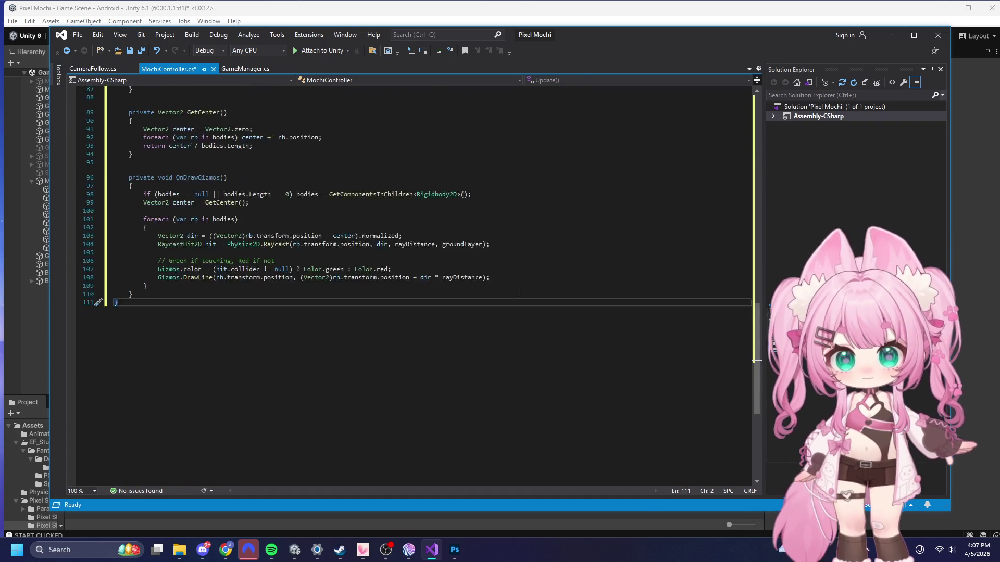
scroll(521, 282, "up", 19)
scroll(550, 297, "up", 10)
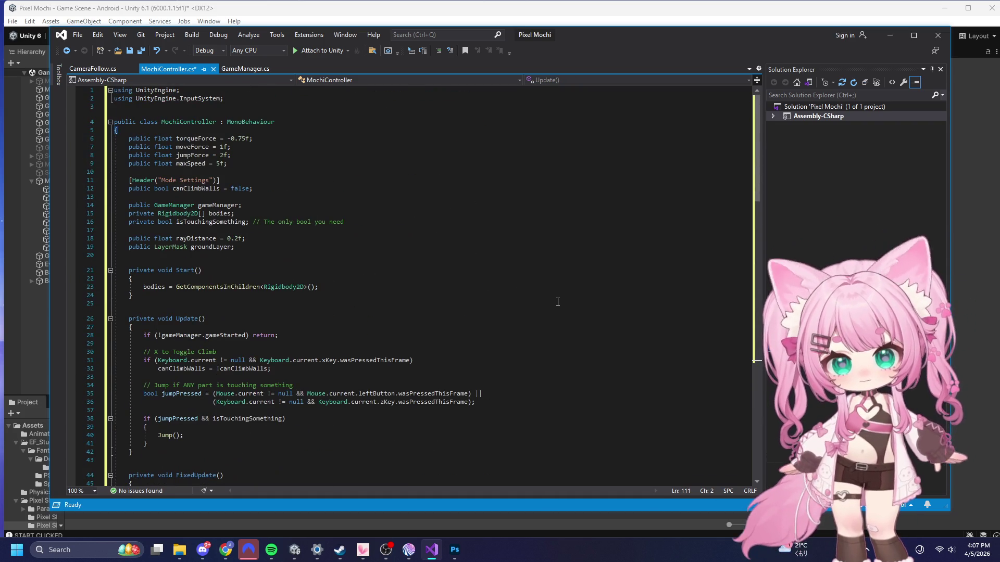
left_click(84, 35)
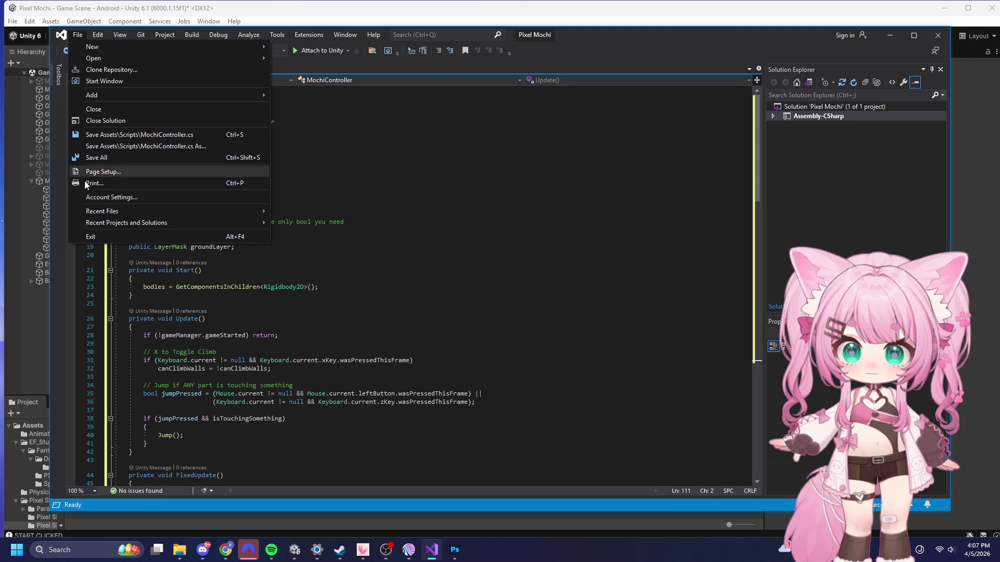
left_click(106, 158)
- Scroll through the pasted MochiController code to review it
left_click(575, 278)
scroll(613, 242, "down", 1)
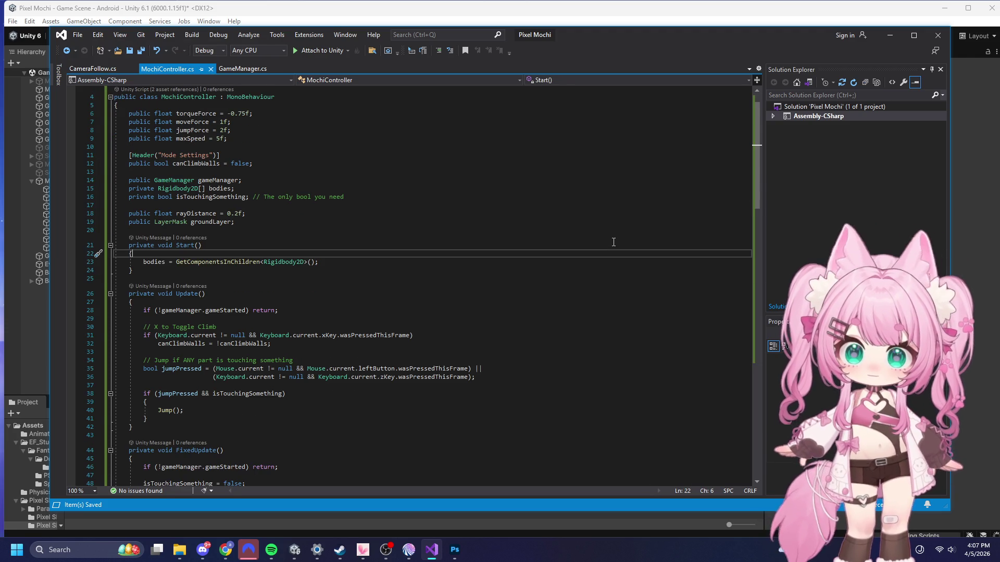
scroll(615, 261, "down", 2)
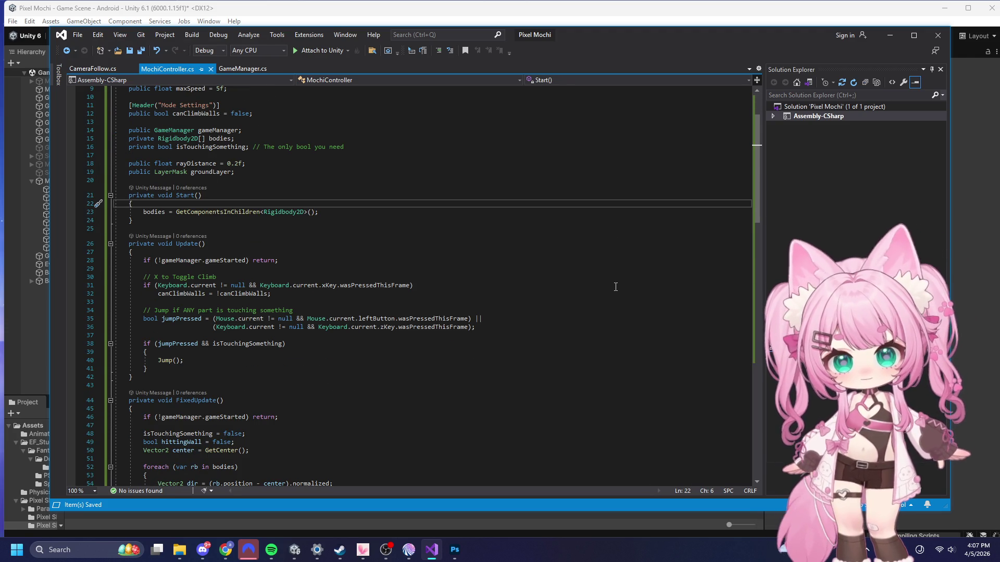
scroll(444, 273, "down", 2)
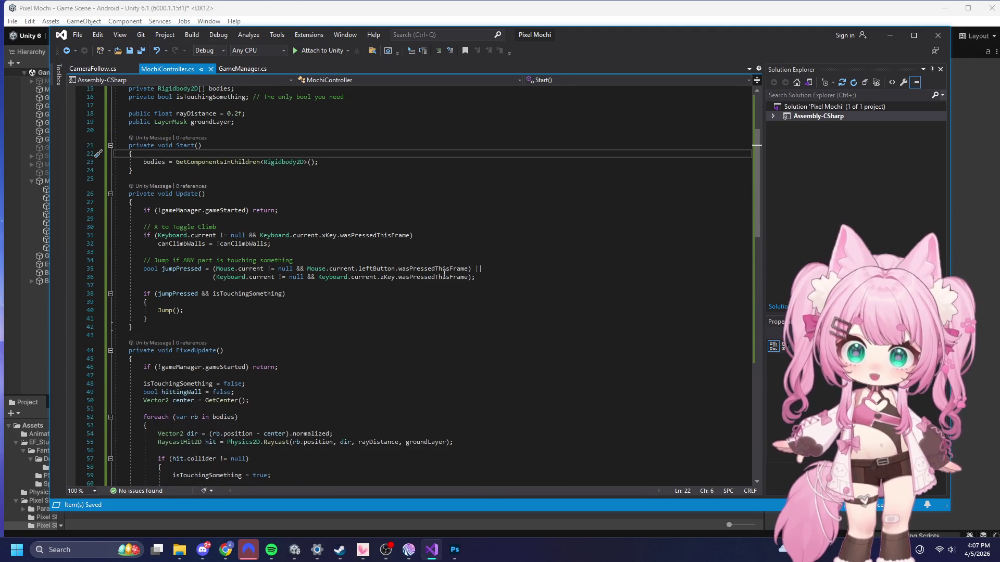
scroll(458, 274, "down", 2)
scroll(485, 275, "down", 5)
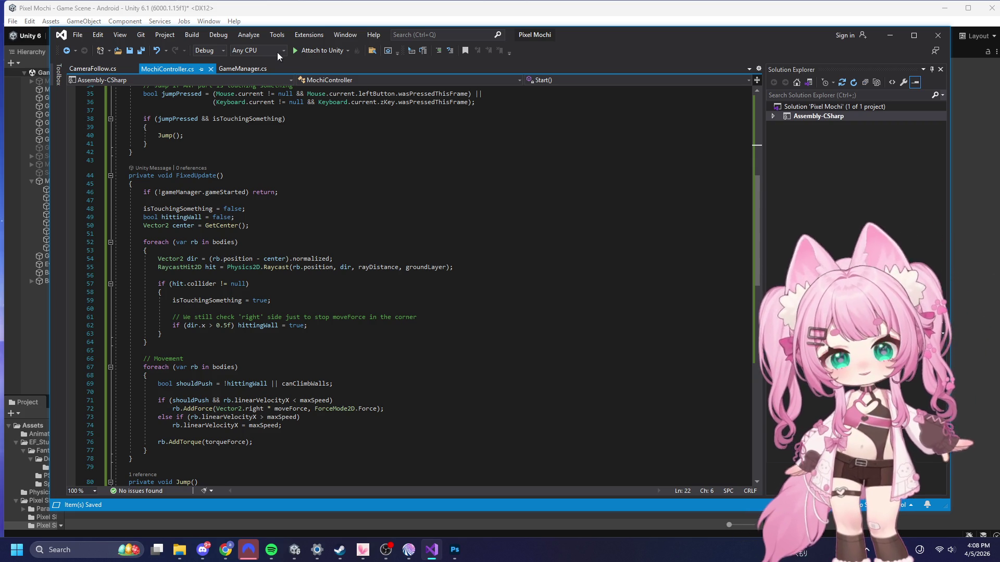
- Leave Visual Studio for Unity and start Play mode to test the script
double_click(583, 33)
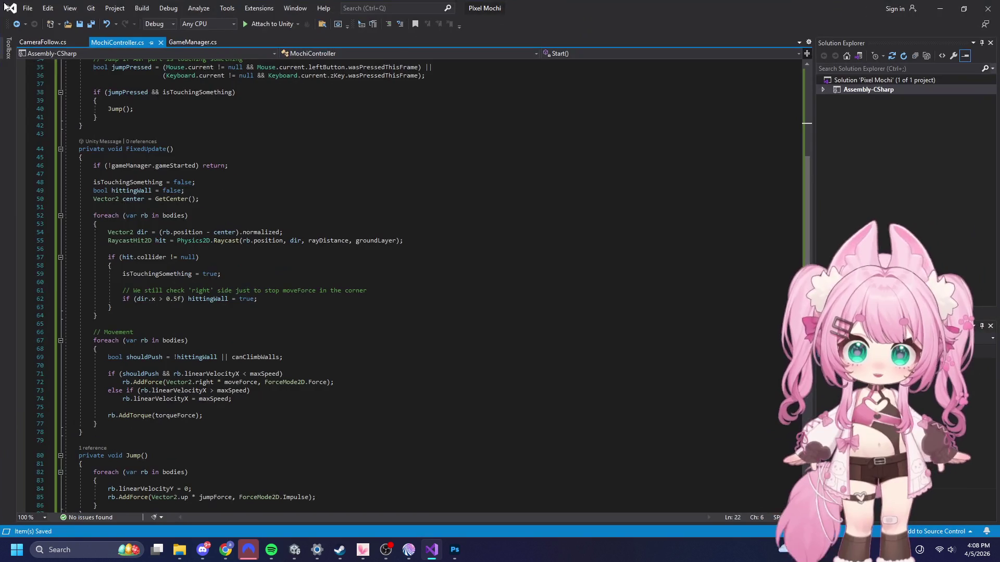
left_click(48, 8)
mouse_move(28, 8)
left_click(51, 131)
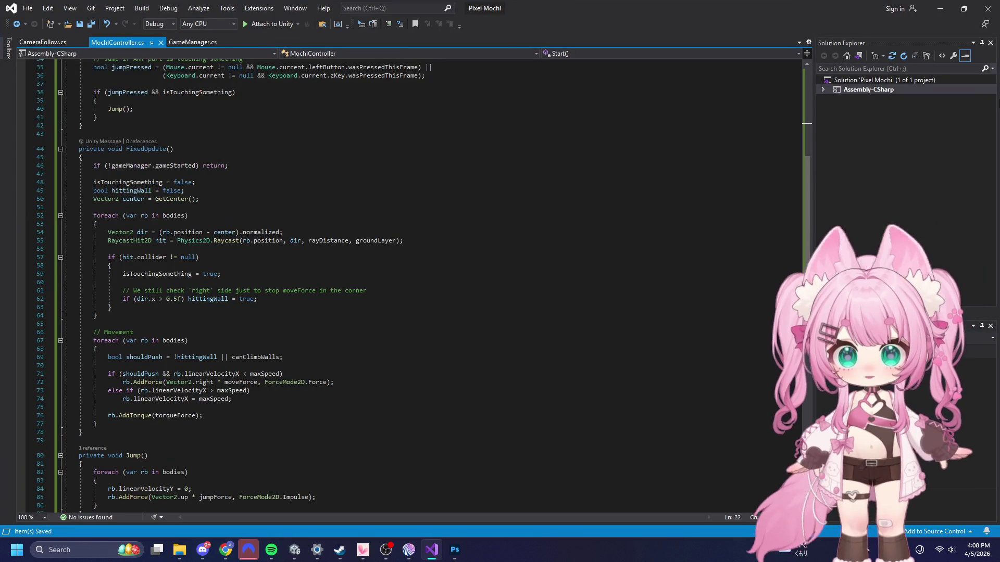
left_click(940, 9)
left_click(488, 36)
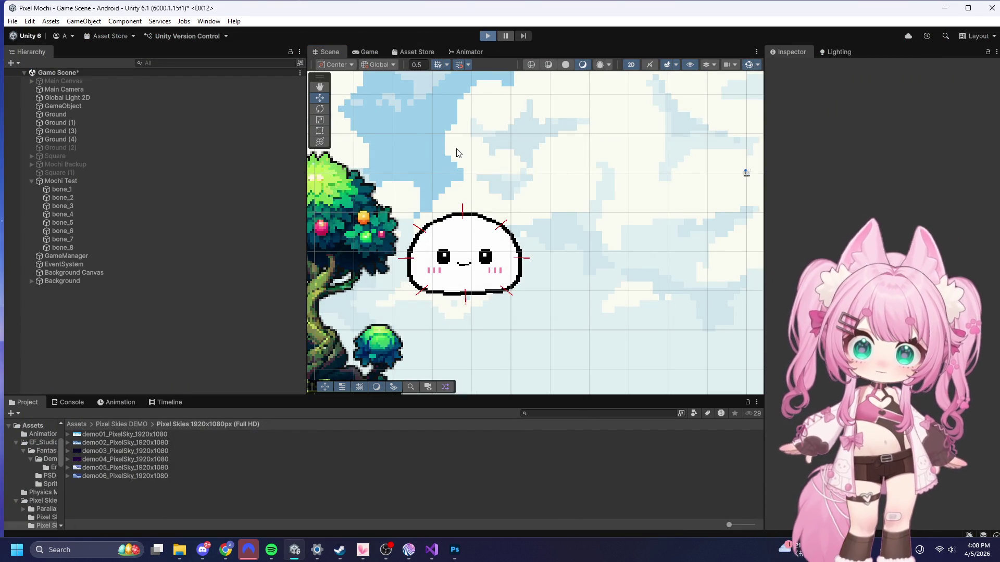
- Stop Play mode and set the Main Canvas object active in the Inspector
key("ctrl+p")
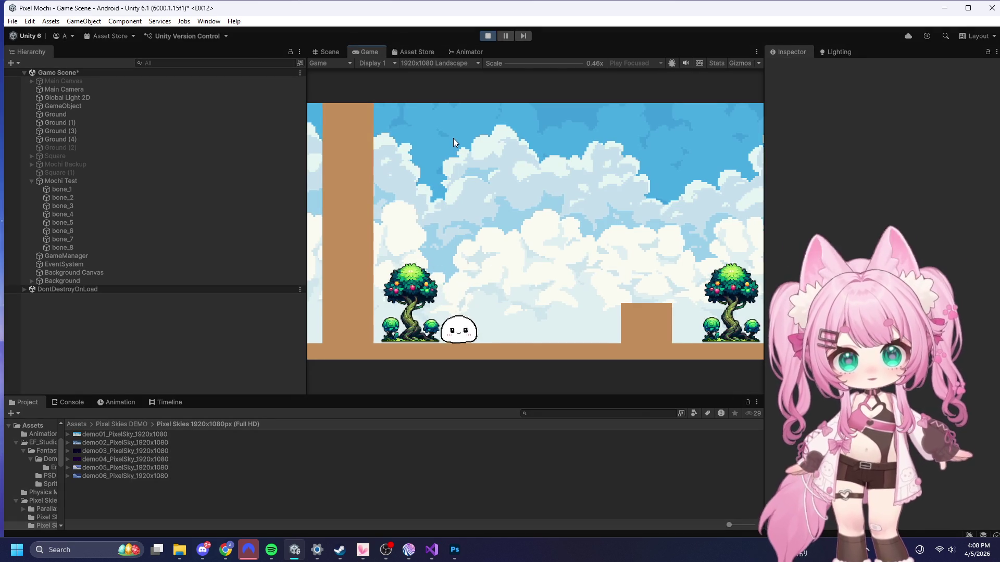
left_click(488, 36)
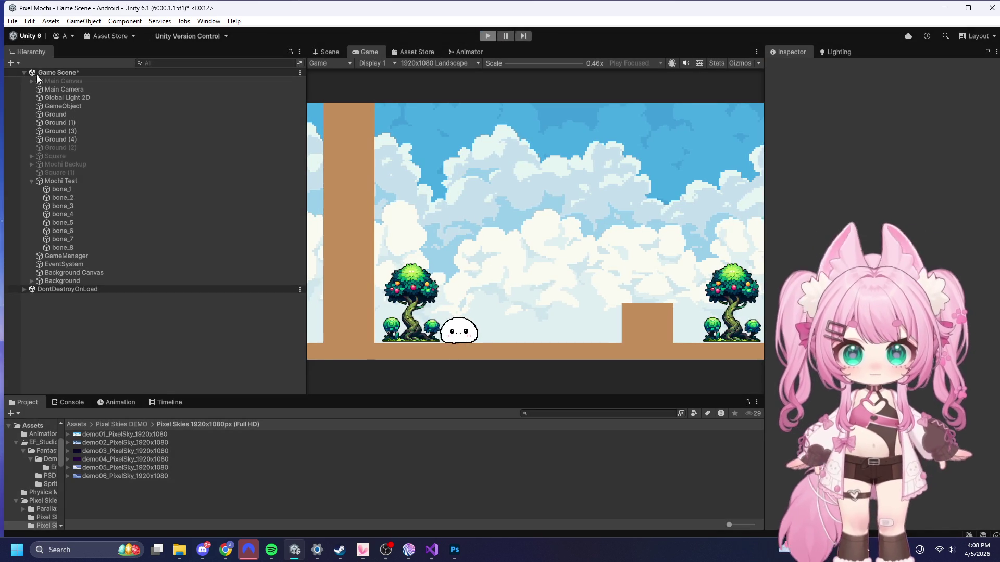
left_click(62, 81)
left_click(791, 68)
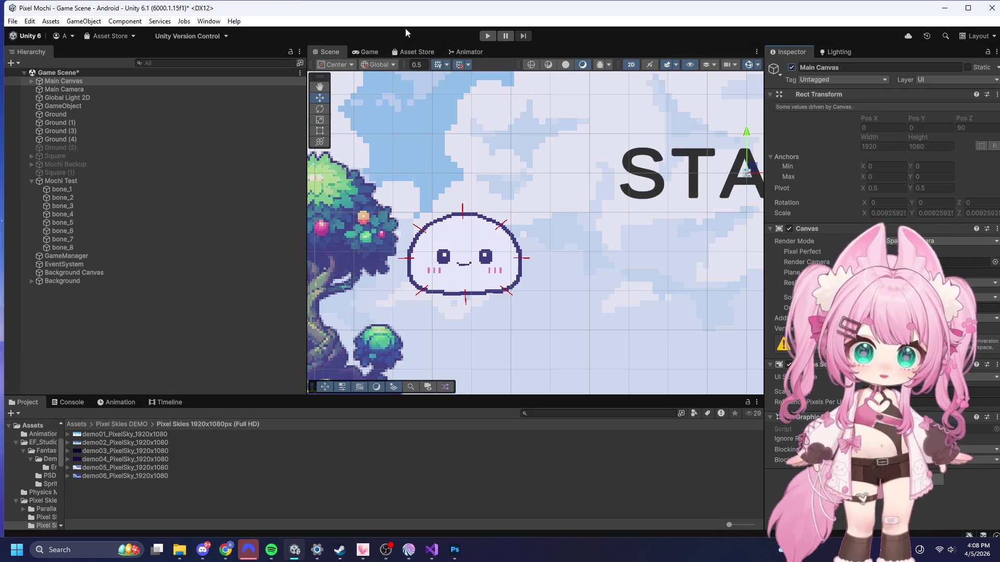
- Play from the START screen, rolling and jumping the mochi up to the tall pillar, then stop
left_click(489, 37)
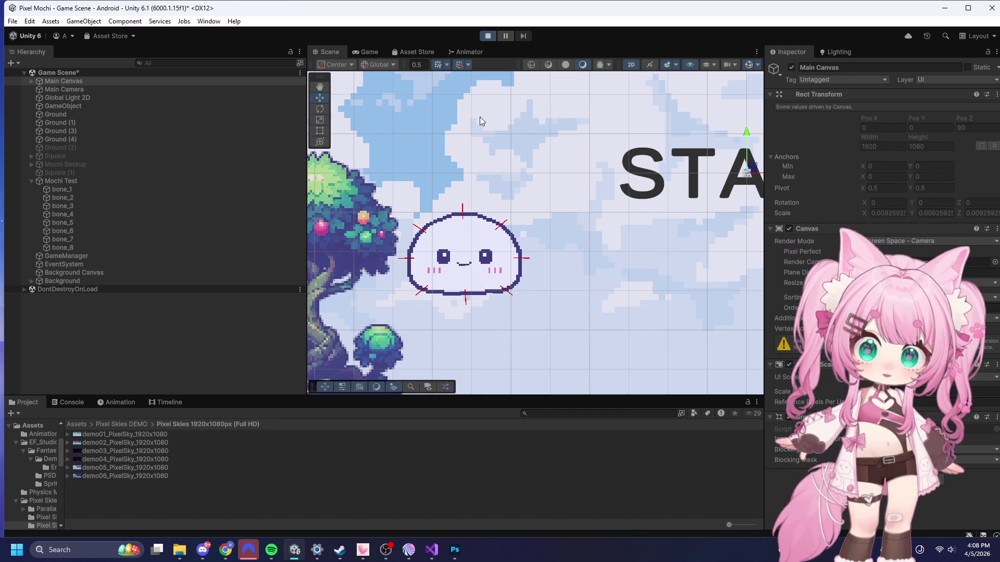
left_click(513, 200)
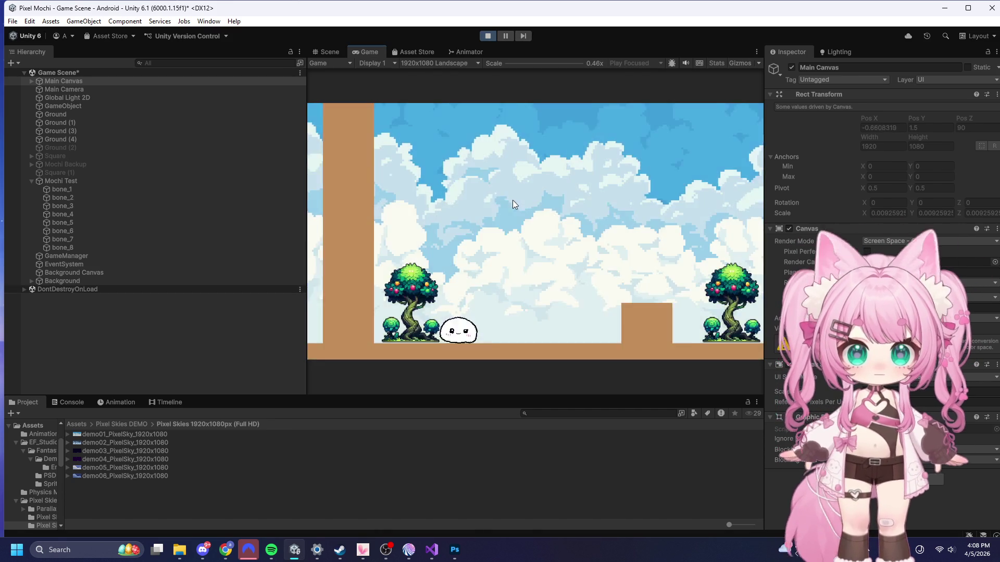
key("d")
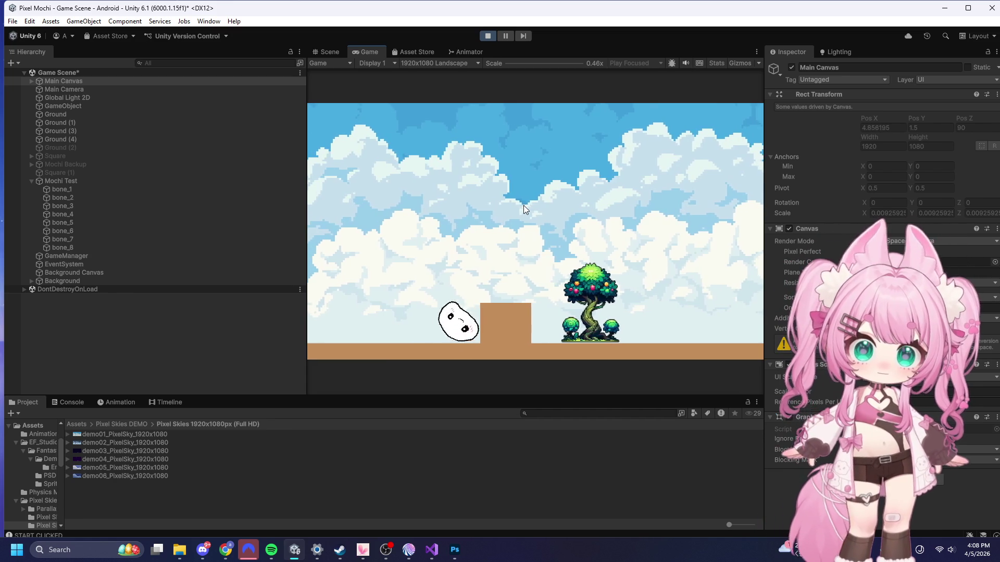
key("space")
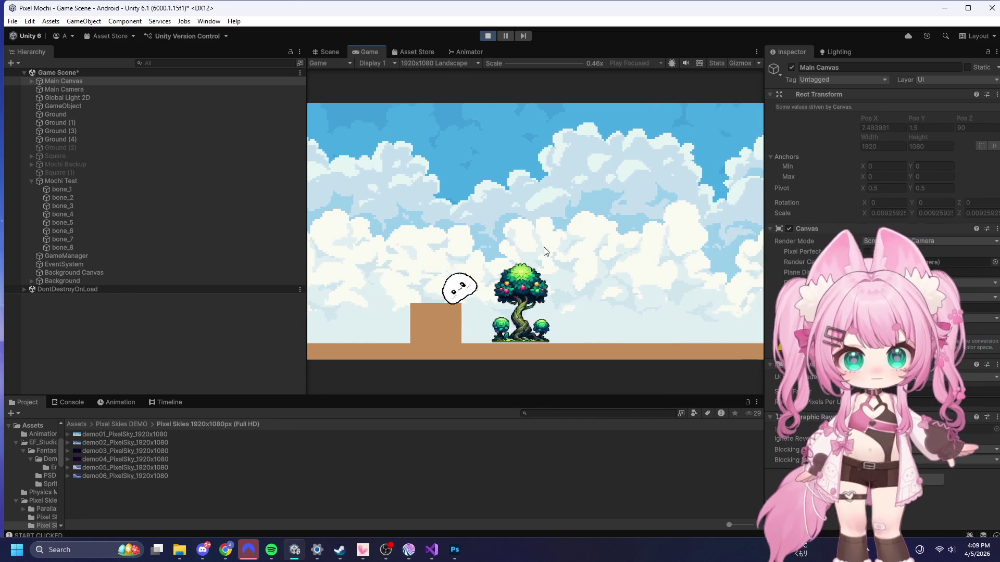
key("space")
key("d")
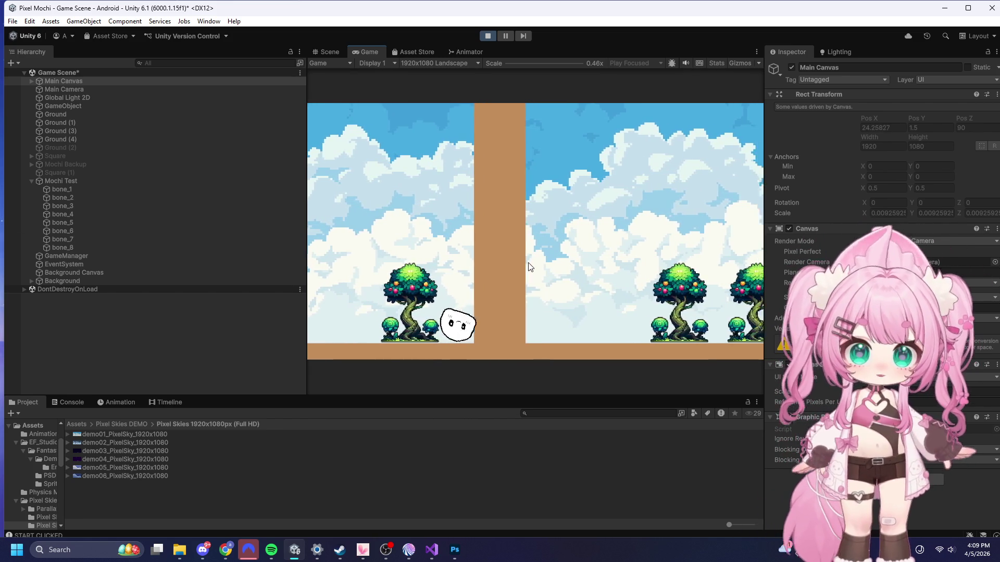
left_click(529, 269)
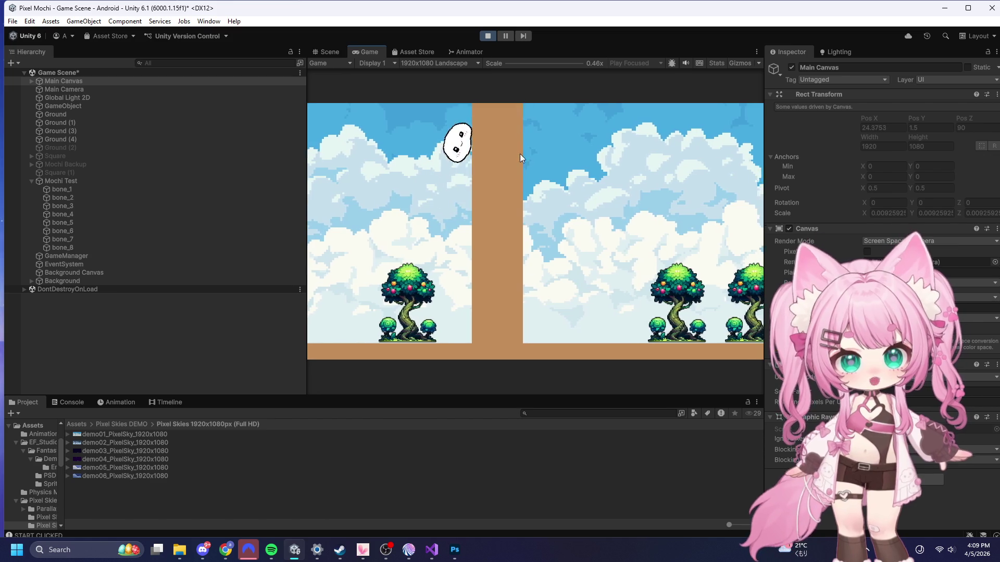
left_click(487, 35)
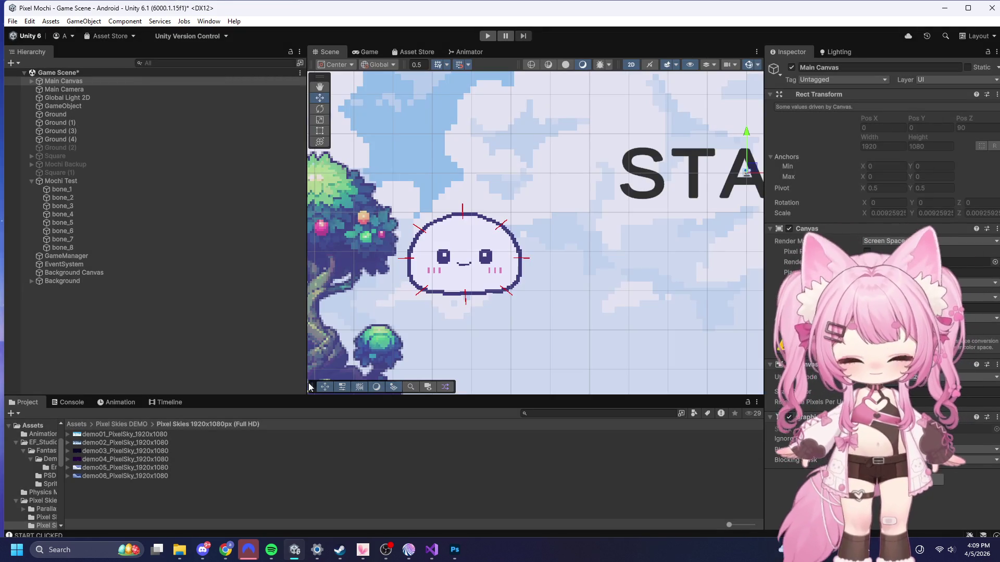
- In the Project window, go from Assets into Scripts and open CameraFollow in Visual Studio
scroll(424, 342, "down", 3)
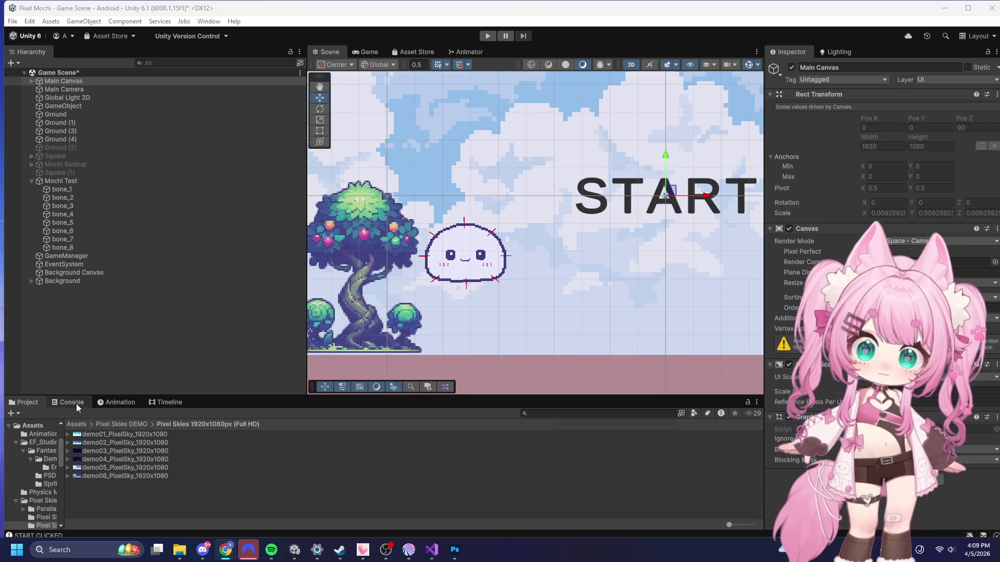
left_click(76, 404)
left_click(112, 402)
left_click(70, 403)
left_click(21, 404)
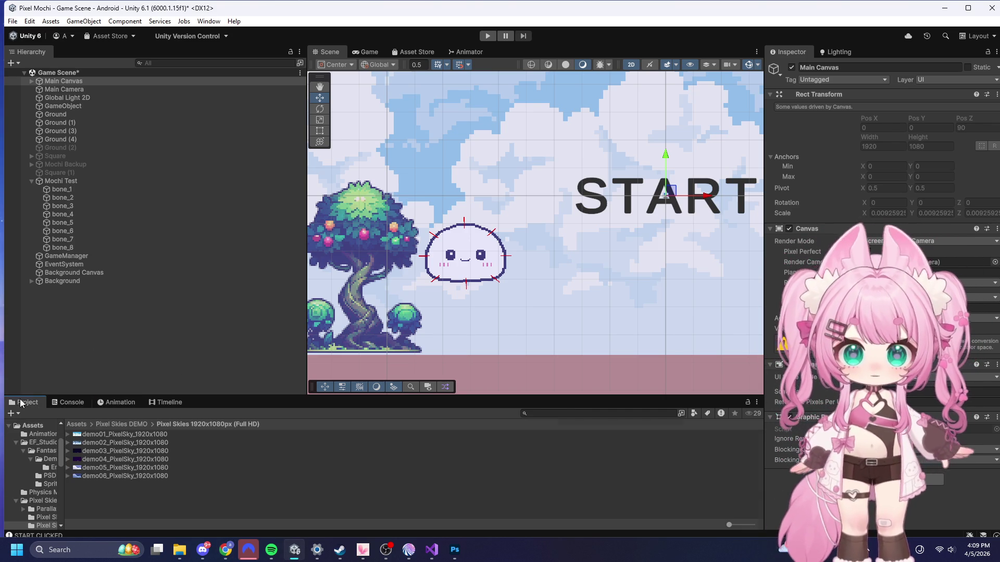
left_click(77, 424)
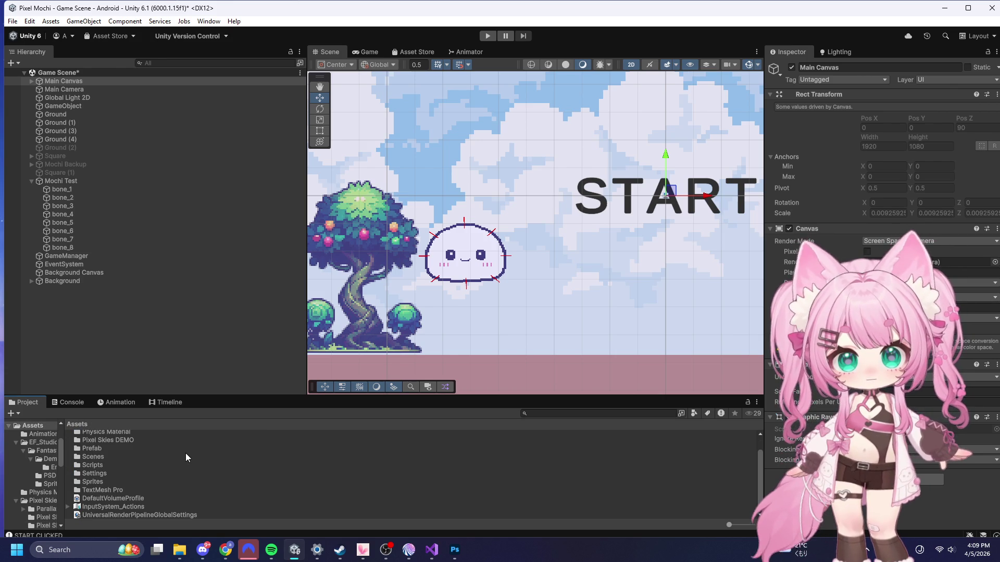
scroll(92, 448, "up", 2)
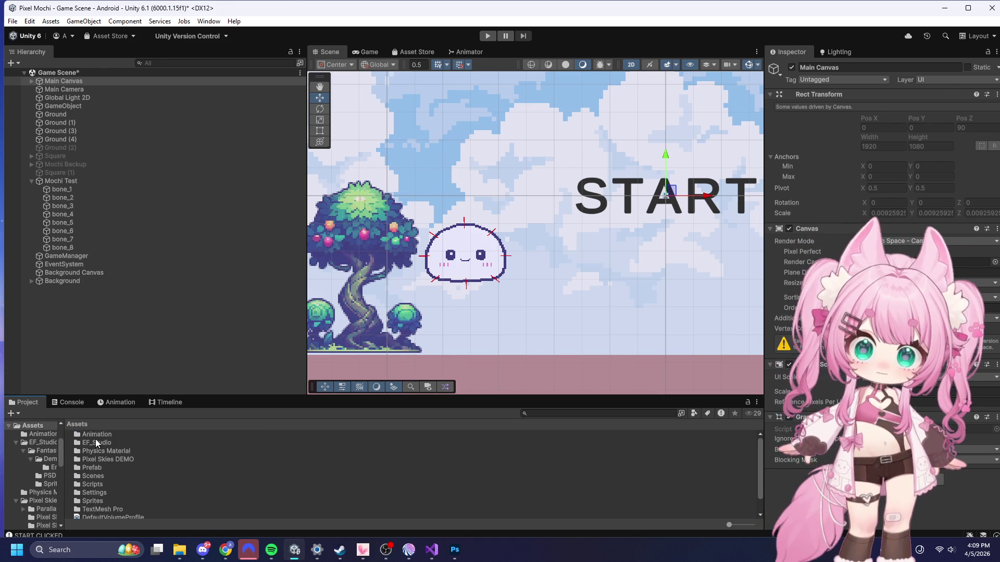
double_click(95, 485)
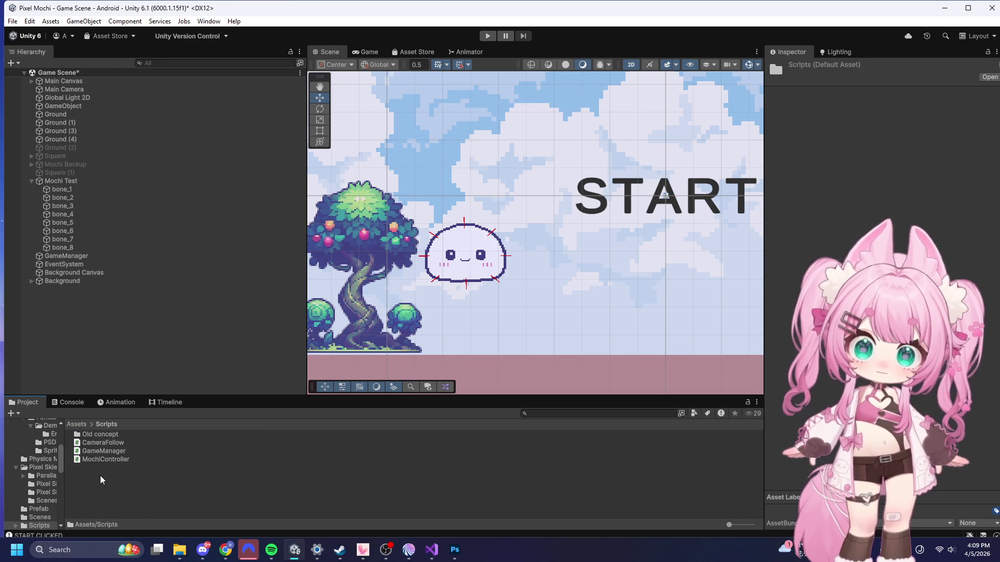
double_click(99, 443)
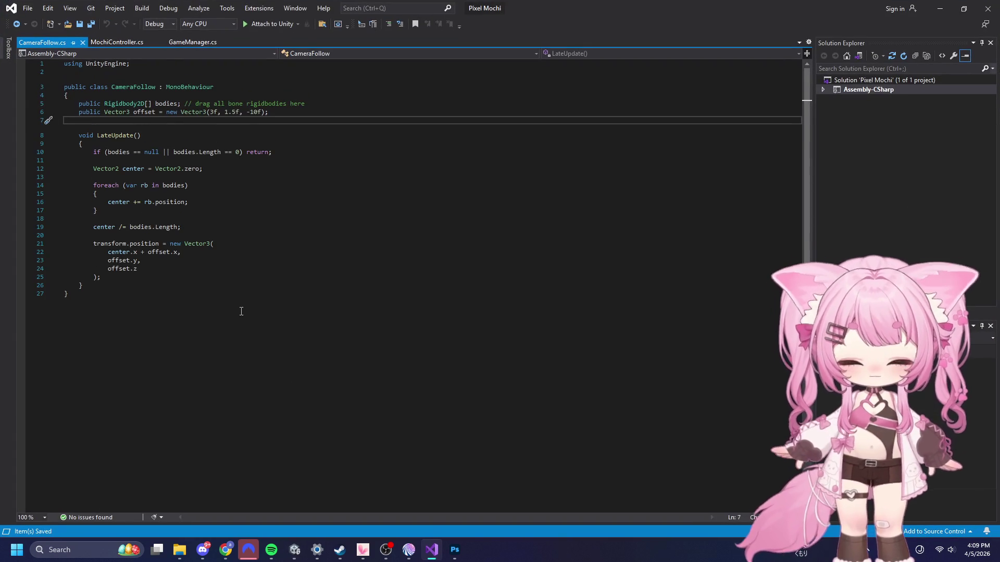
left_click(332, 178)
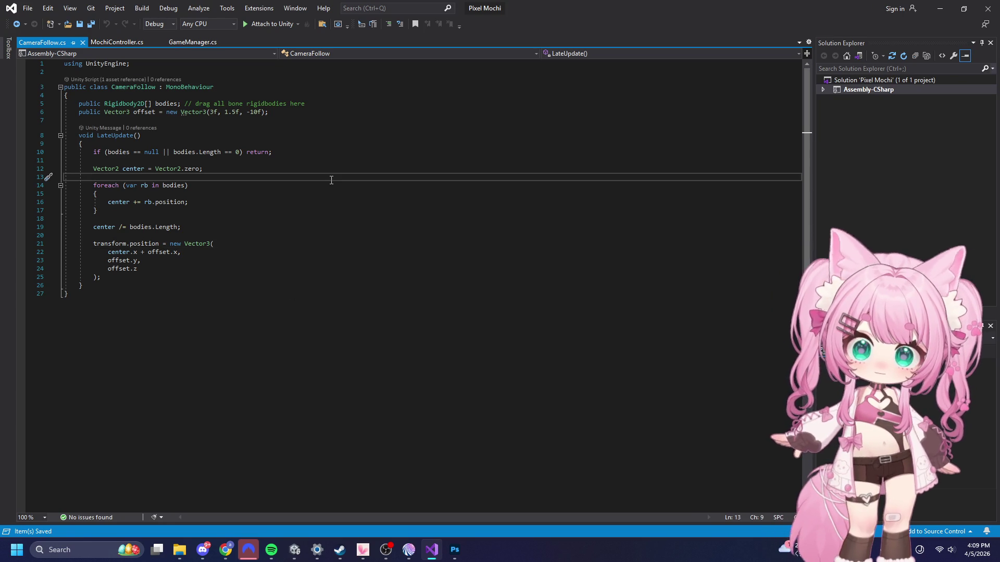
key("ctrl+a")
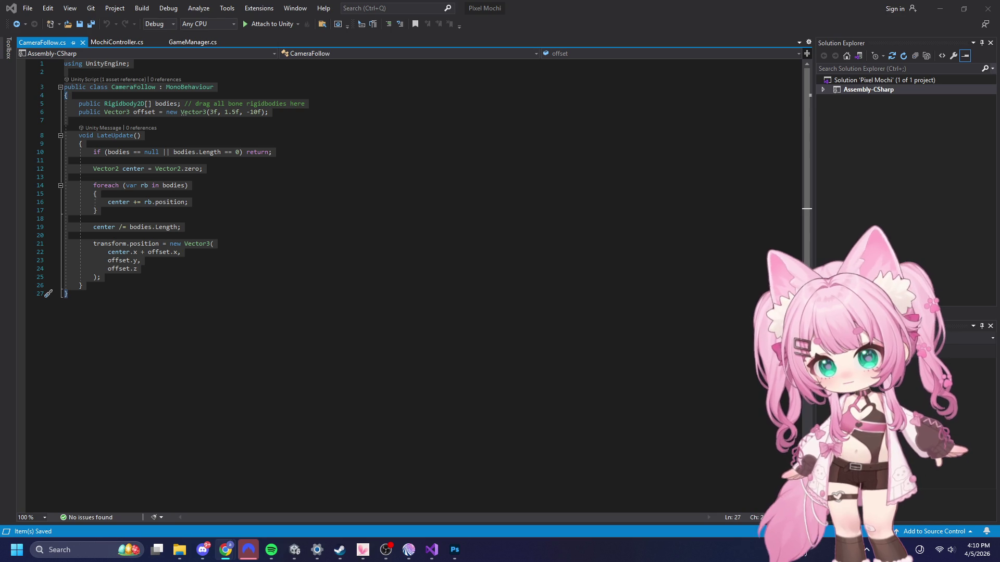
left_click(295, 221)
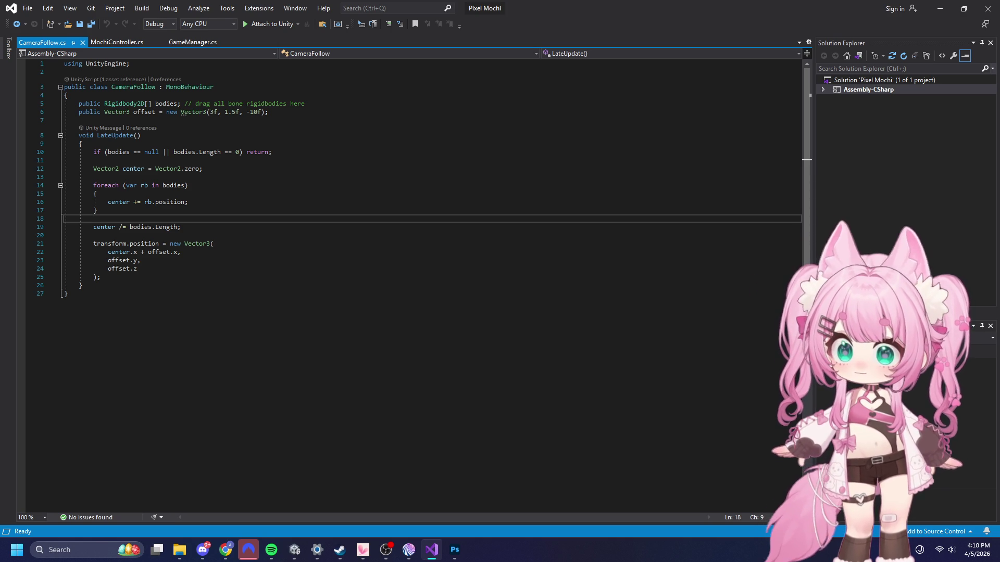
key("alt+Tab")
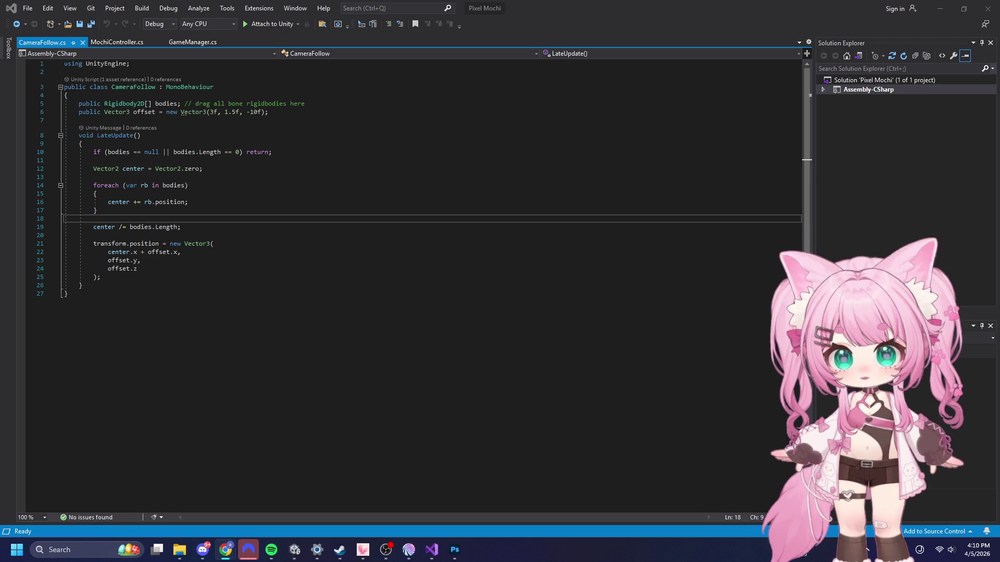
left_click(104, 152)
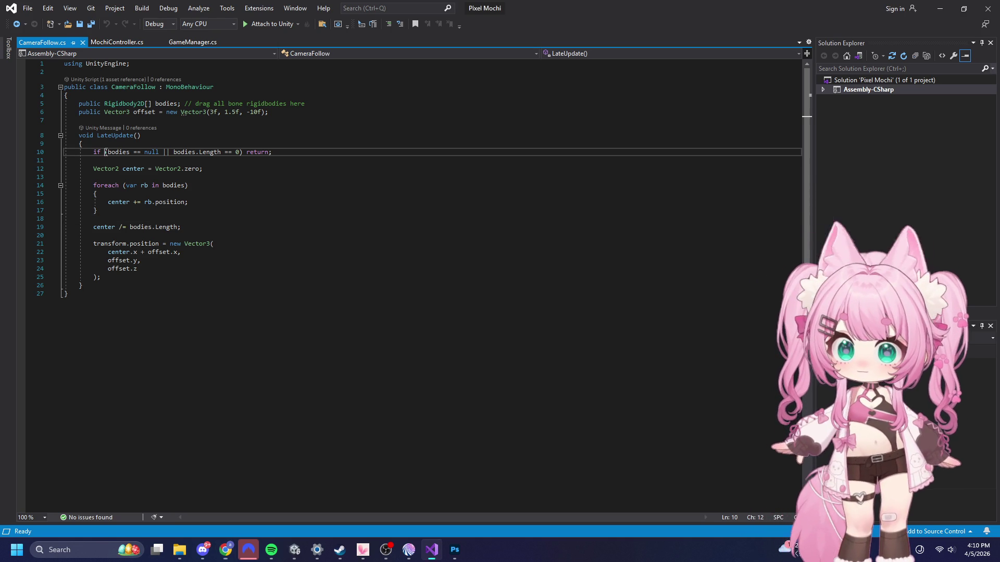
- Paste the Lerp-based CameraFollow code with smoothSpeed over lines 5–26 and save all
mouse_move(78, 104)
left_mouse_down()
mouse_move(279, 248)
mouse_move(270, 283)
left_mouse_up()
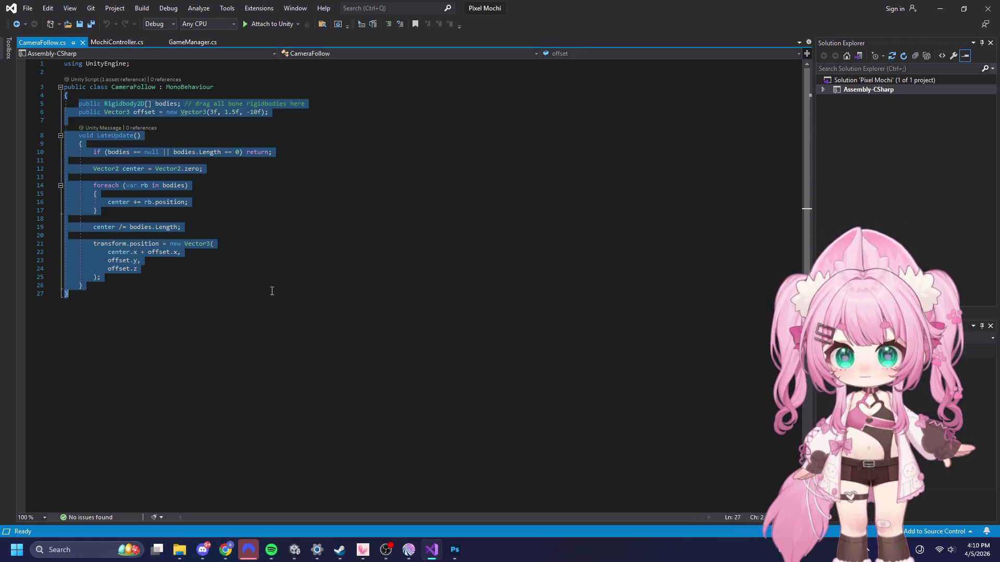
type("public Rigidbody2D[] bodies;     public Vector3 offset = new Vector3(3f, 1.5f, -10f);     public float smoothSpeed = 5f; // Optional: Makes the camera feel less \"jittery\"      void LateUpdate()     {         if (bodies == null || bodies.Length == 0) return;          Vector2 center = Vector2.zero;         foreach (var rb in bodies)         {             center += rb.position;         }         center /= bodies.Length;          // Target position now includes center.y         Vector3 targetPosition = new Vector3(             center.x + offset.x,             center.y + offset.y, // This is the fix!             offset.z         );          // Smoothly move the camera to the target position         transform.position = Vector3.Lerp(transform.position, targetPosition, smoothSpeed * Time.deltaTime);     }")
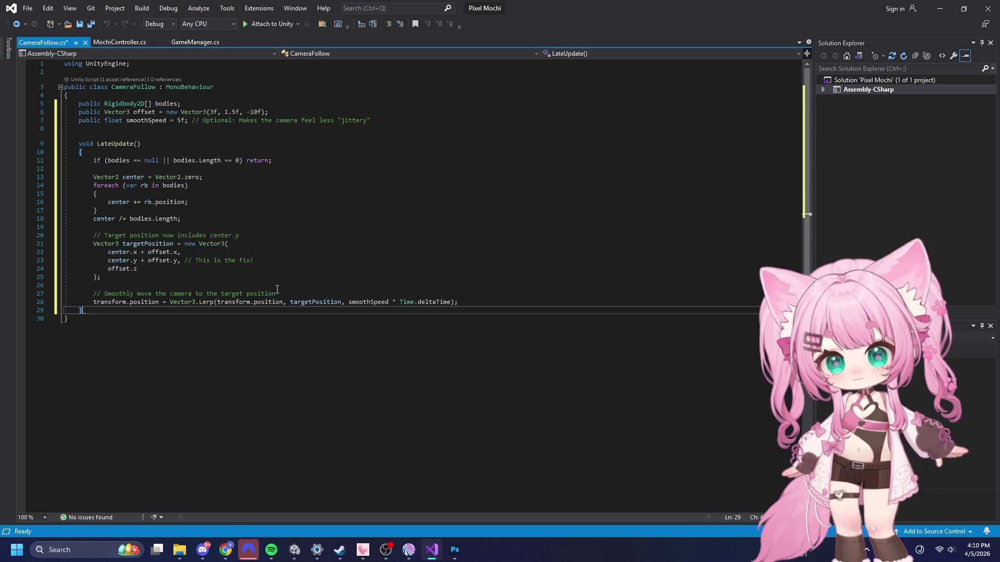
left_click(27, 8)
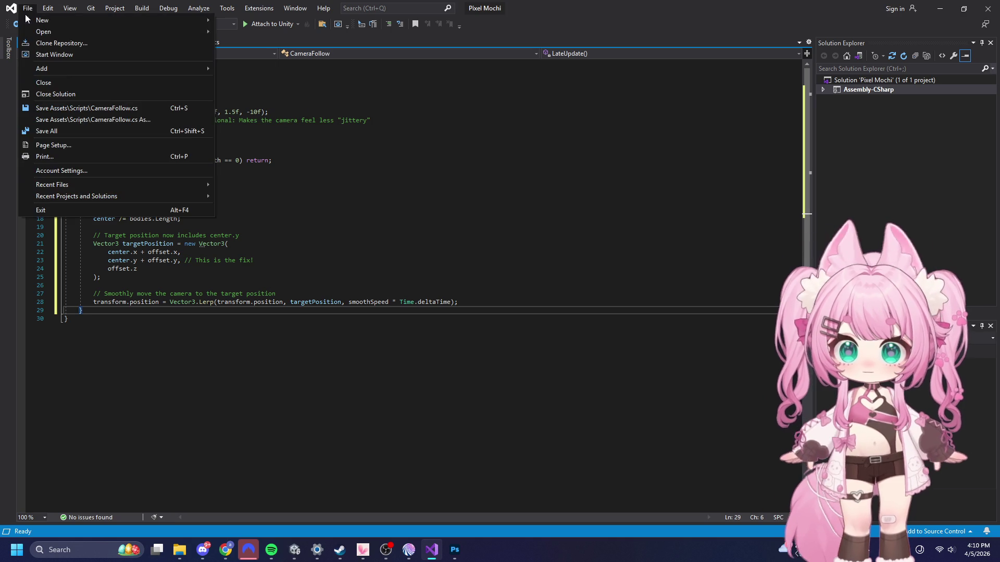
left_click(46, 131)
left_click(481, 209)
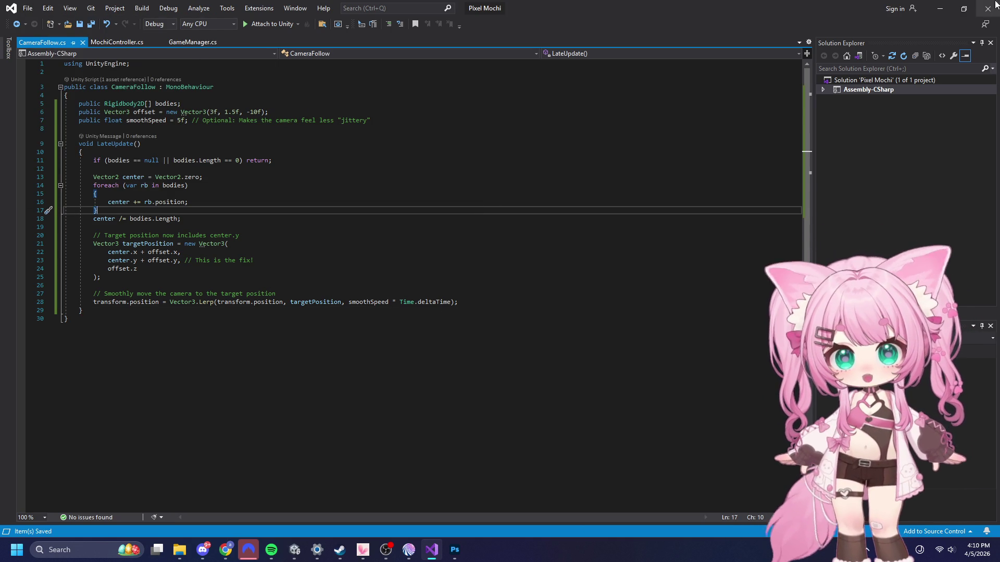
left_click(940, 9)
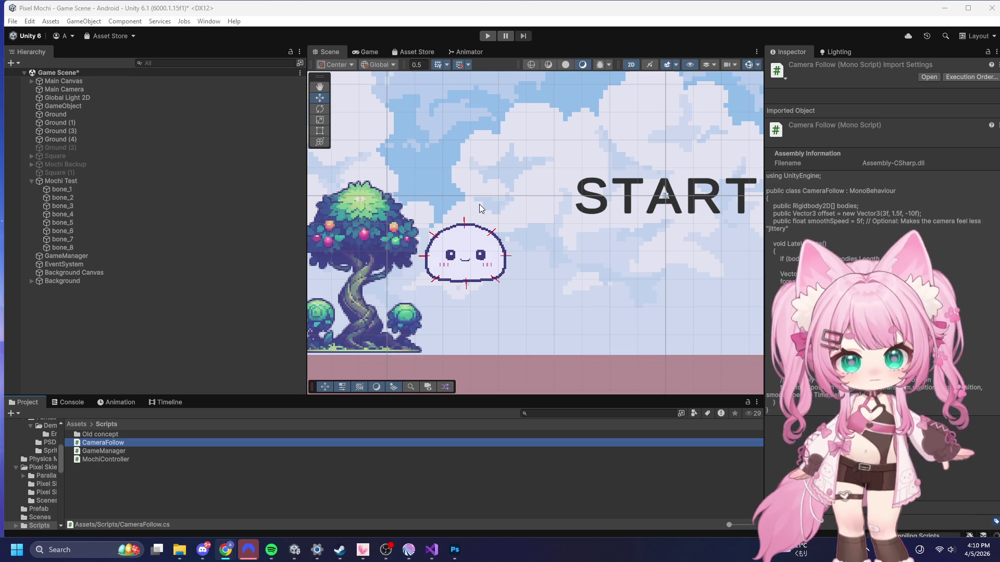
- Play from the START screen, rolling the mochi right, jumping the box, and climbing the tall wall
left_click(488, 36)
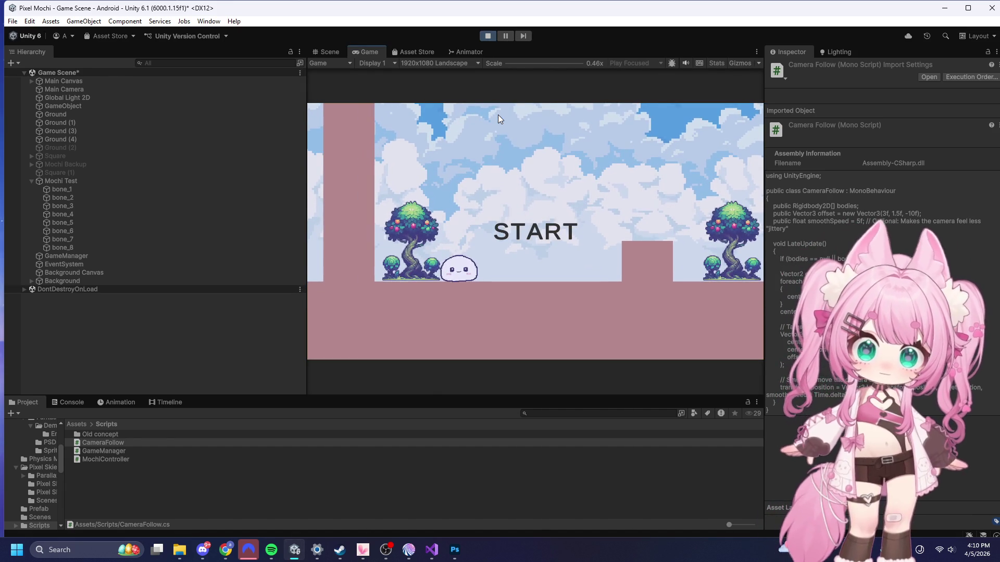
left_click(535, 218)
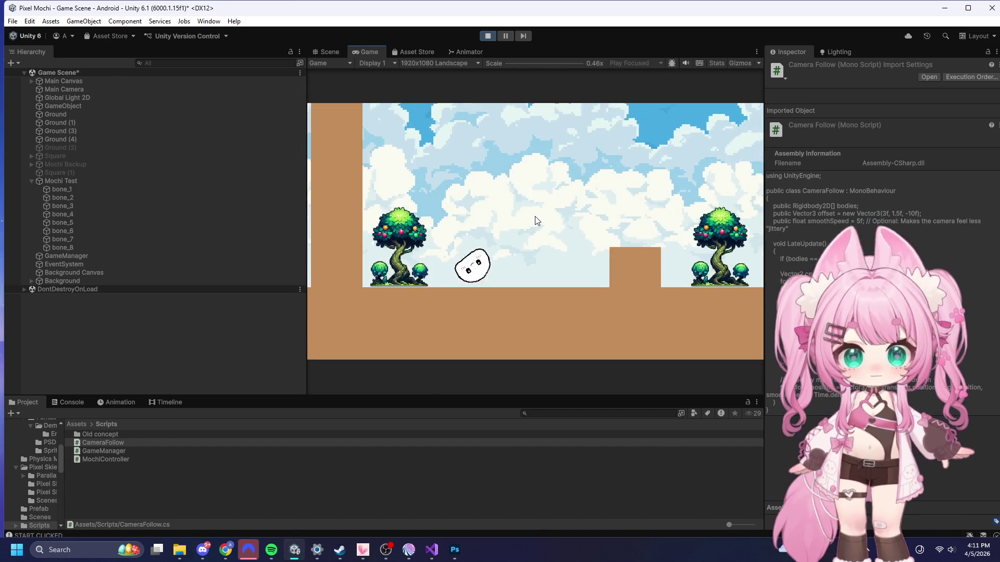
key("d")
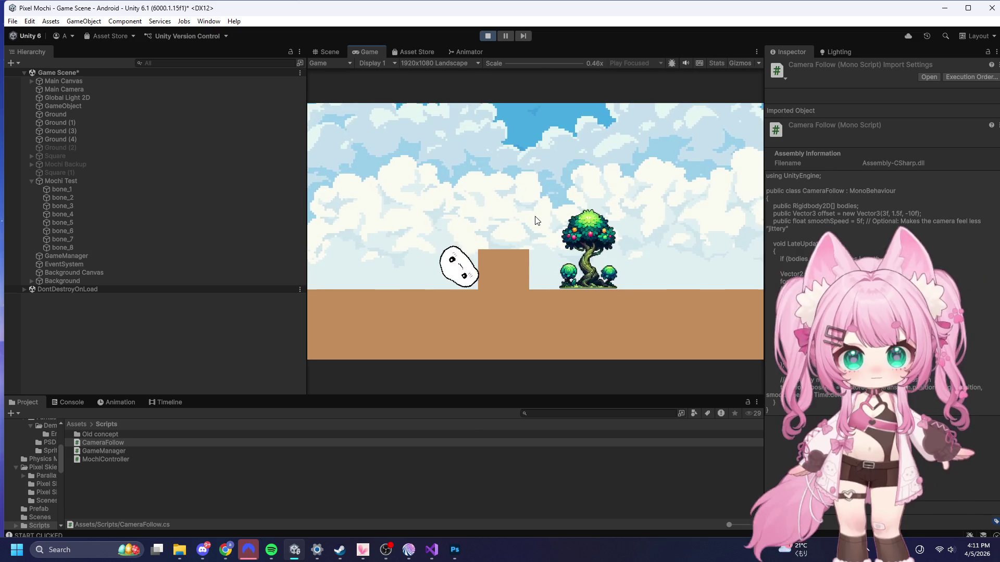
key("space")
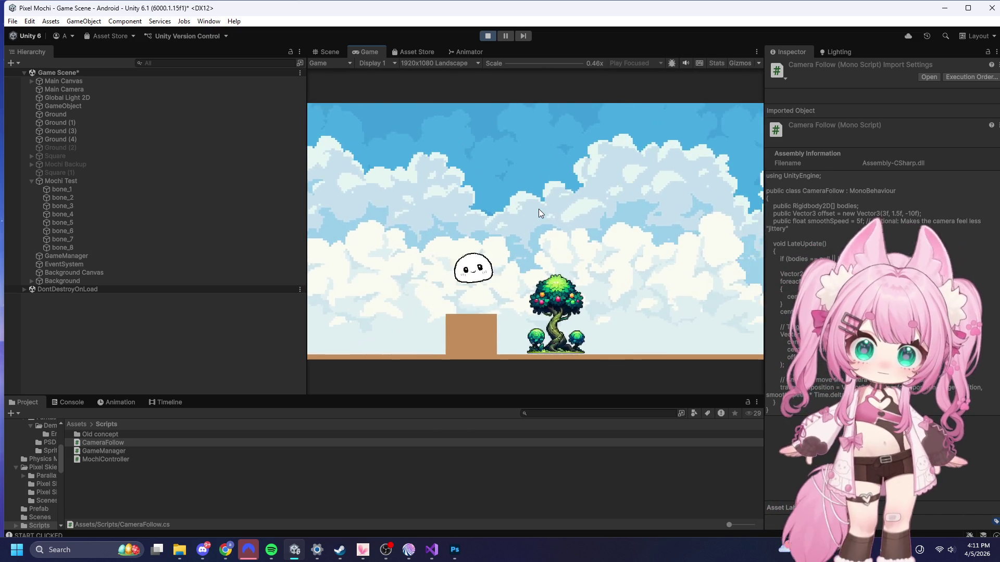
key("d")
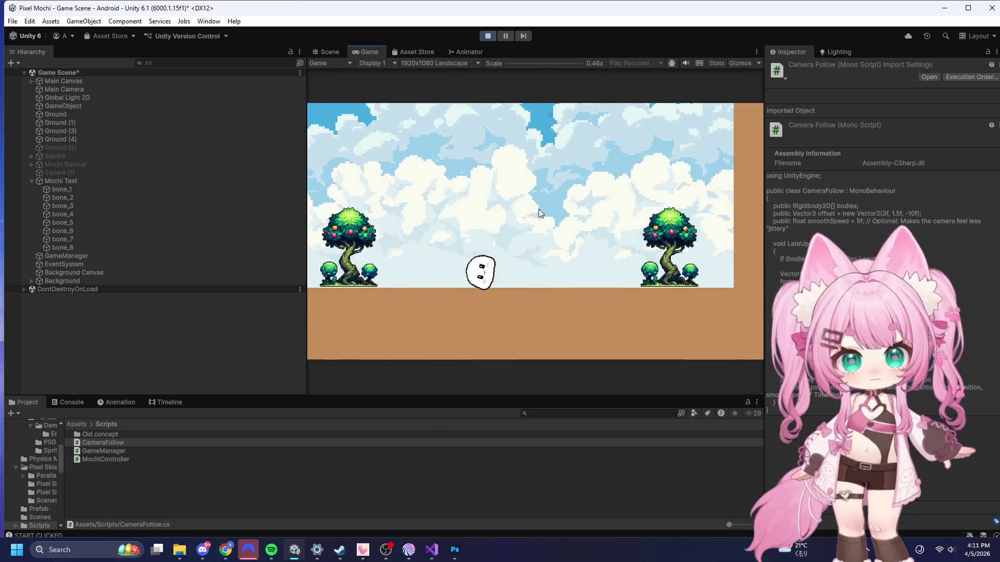
key("d")
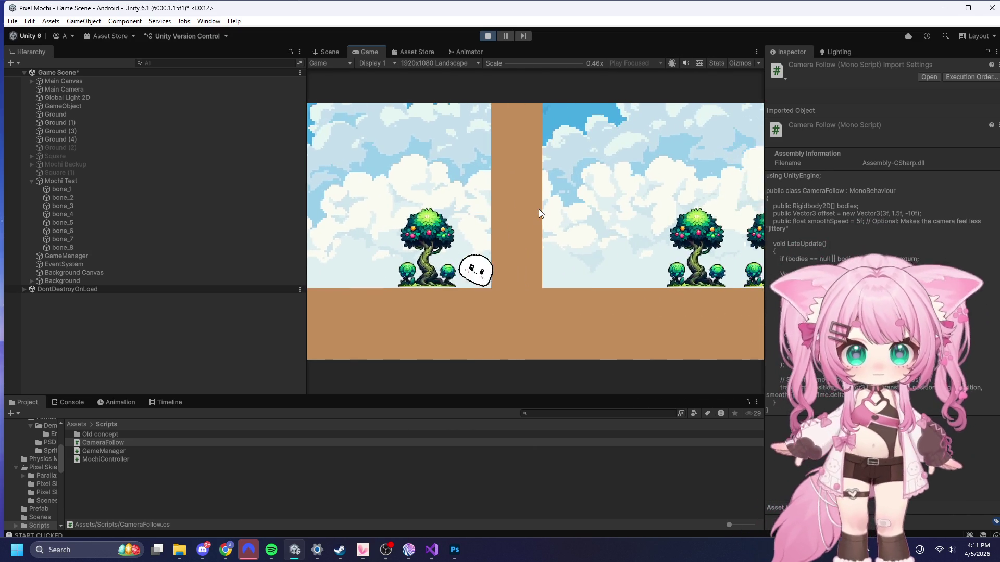
key("d")
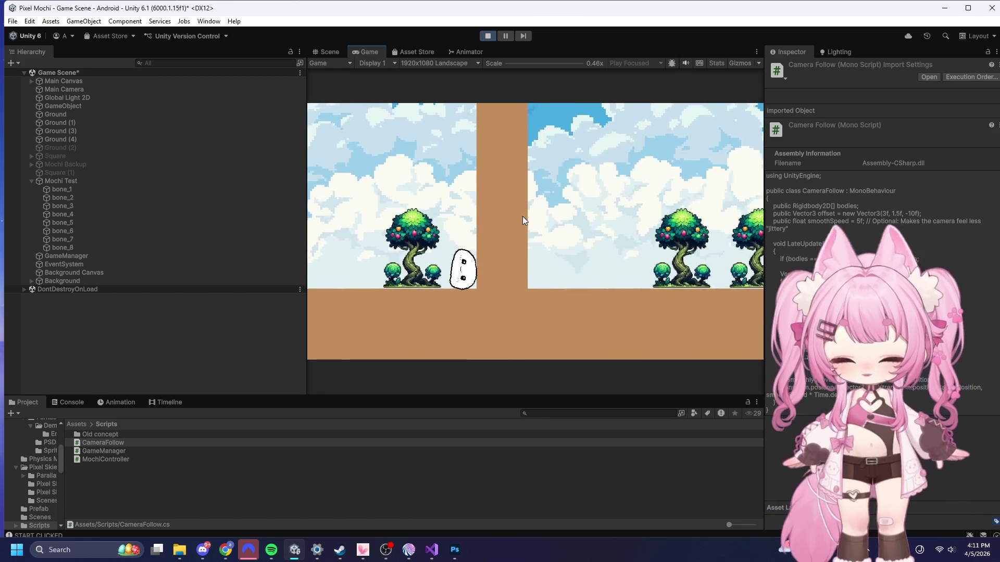
key("space")
key("d")
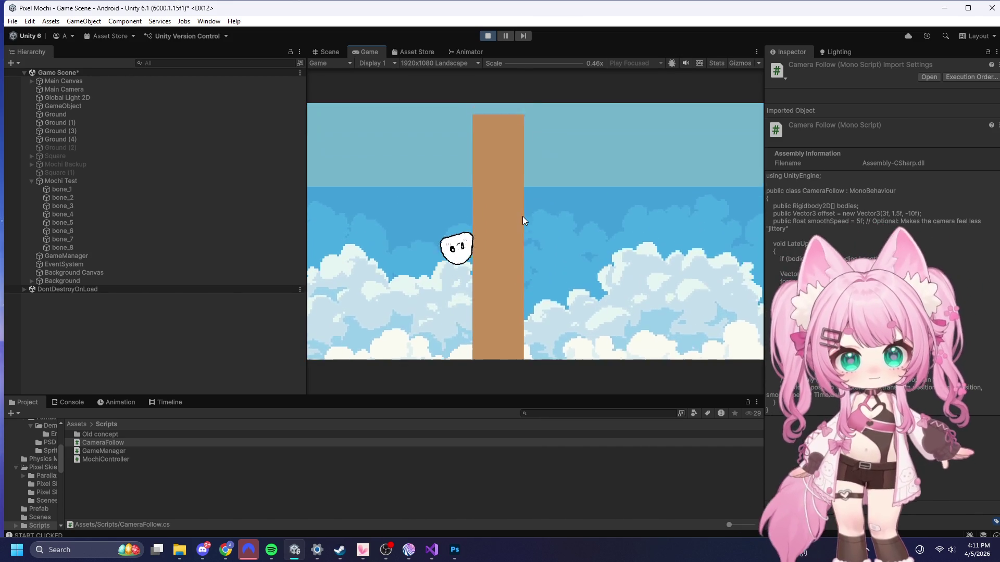
key("d")
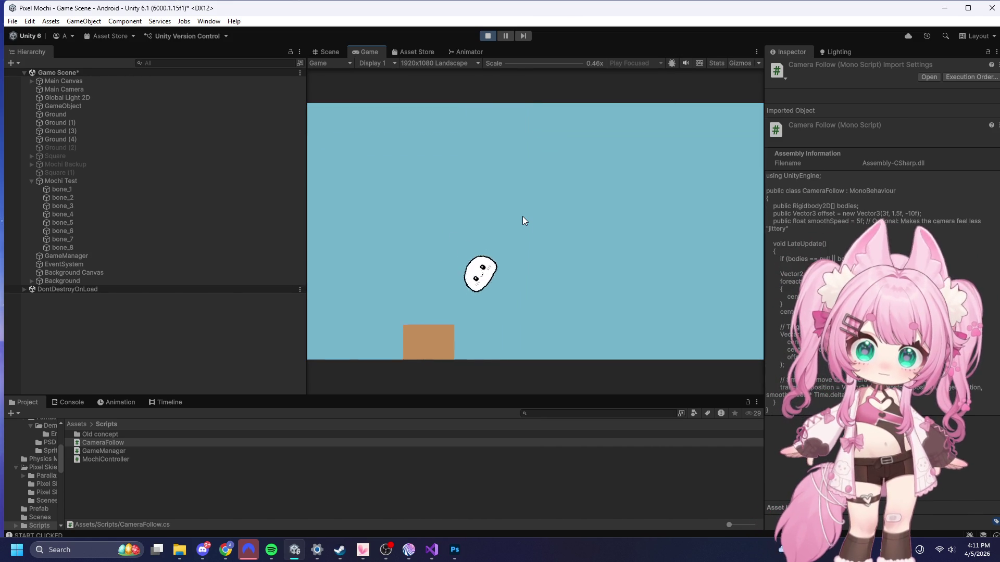
key("d")
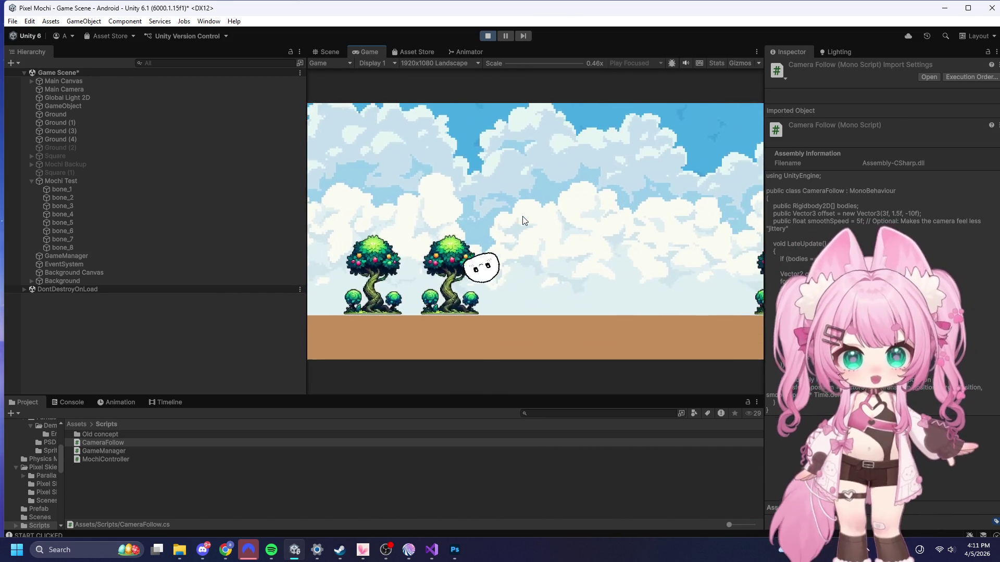
- Keep rolling the mochi right past the trees with a couple of jumps, then stop Play mode
key("d")
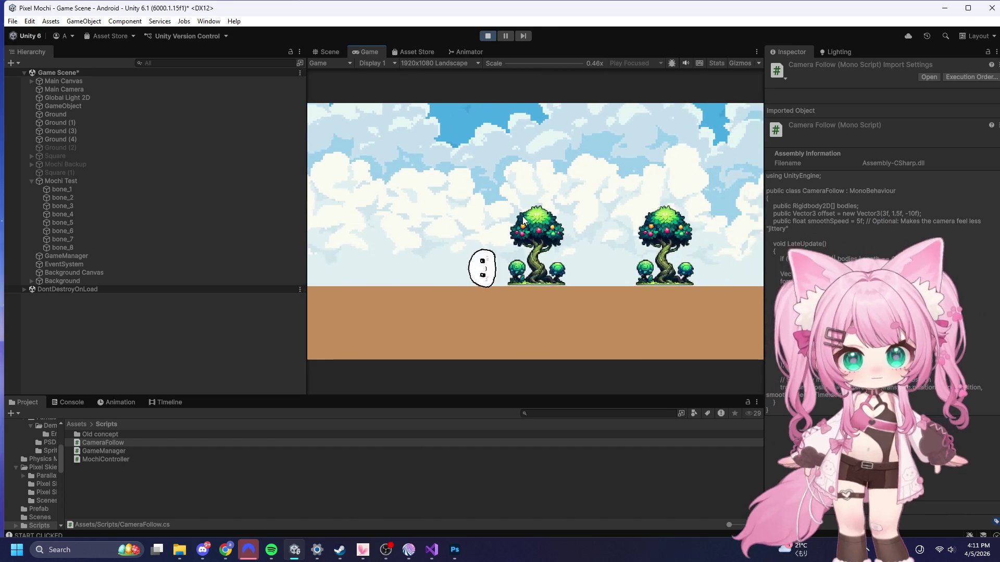
key("d")
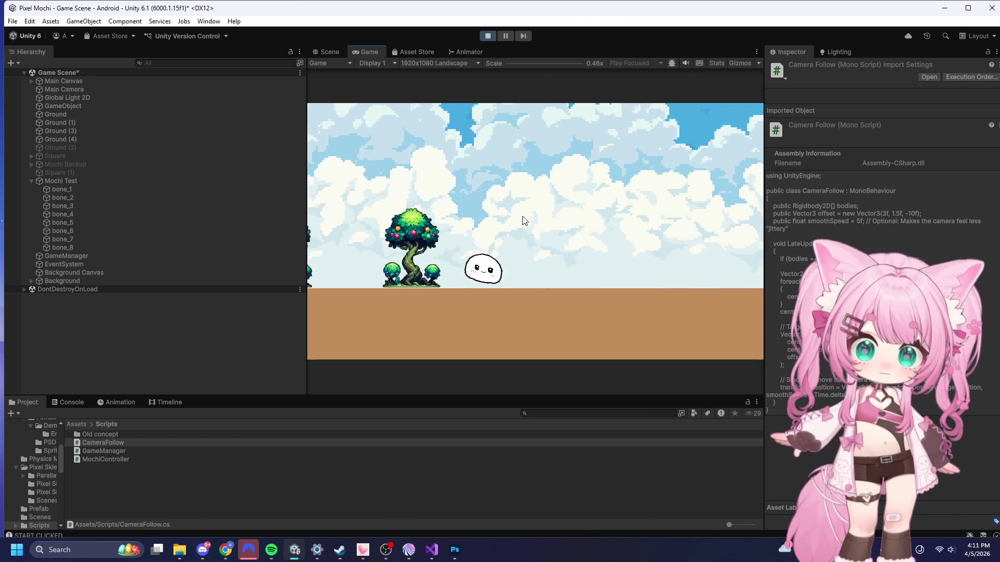
key("d")
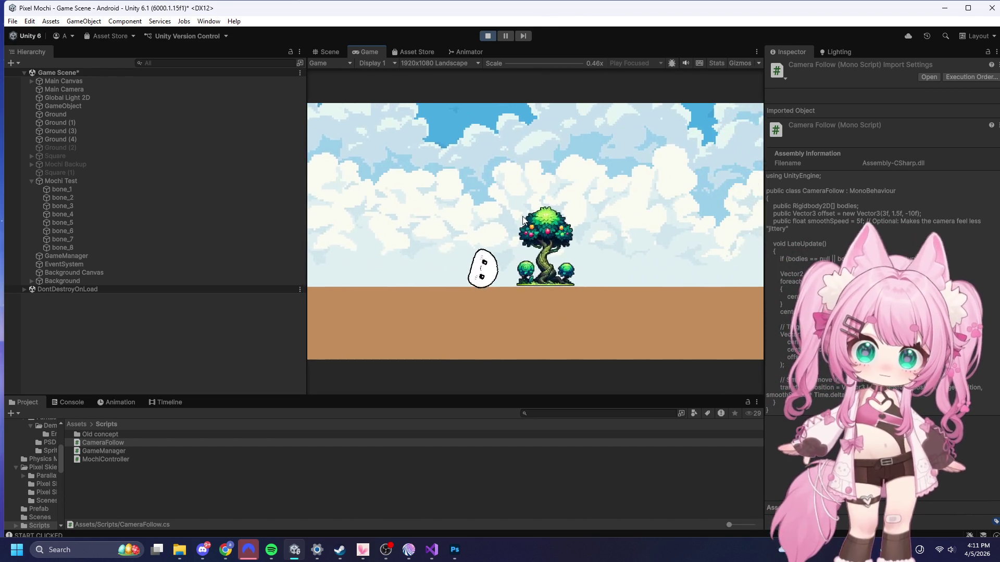
key("d")
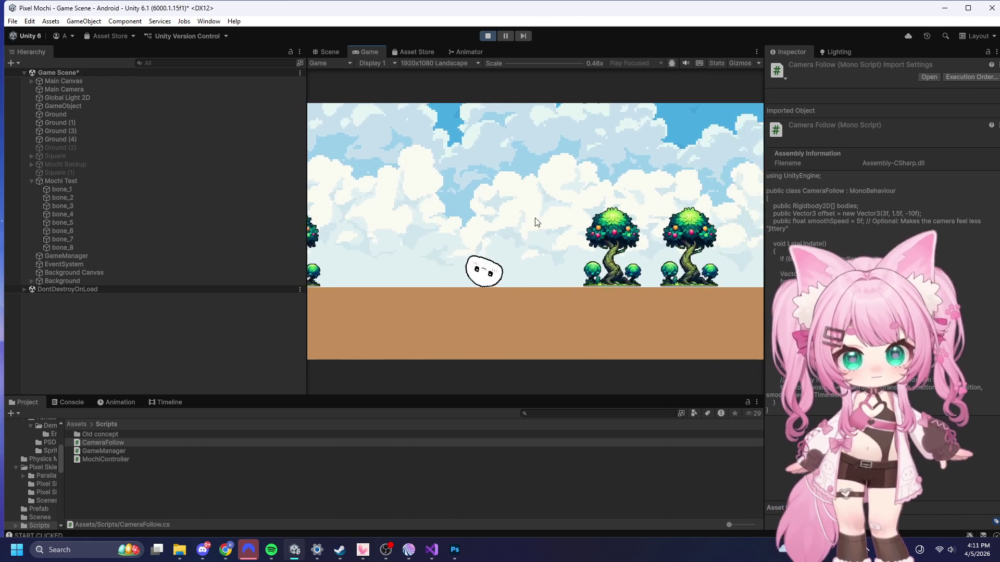
key("d")
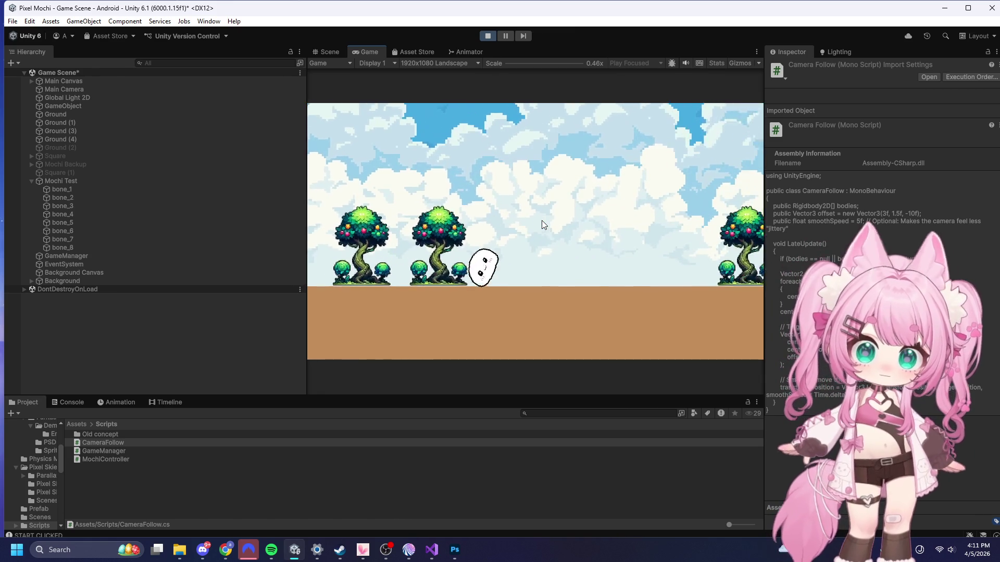
key("d")
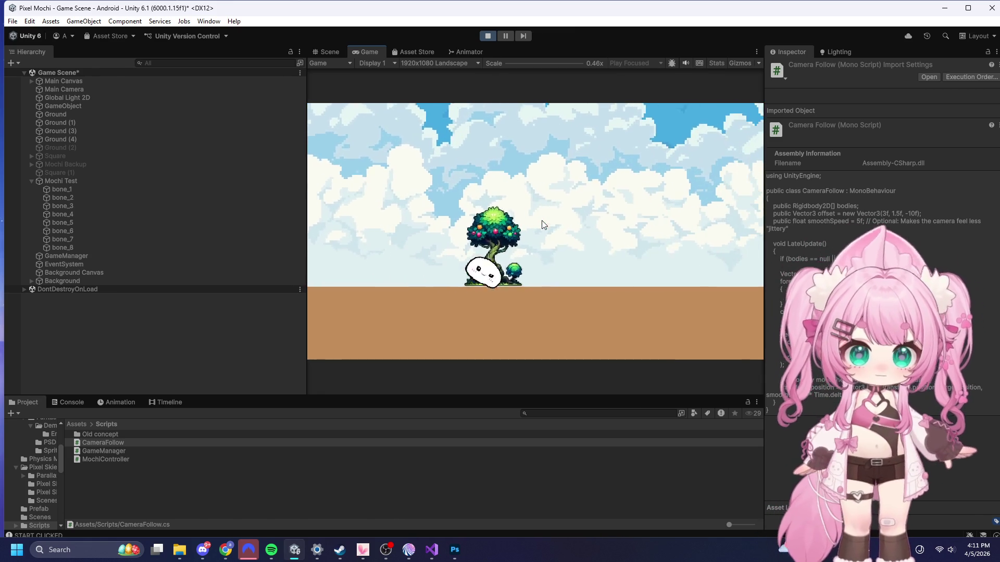
key("d")
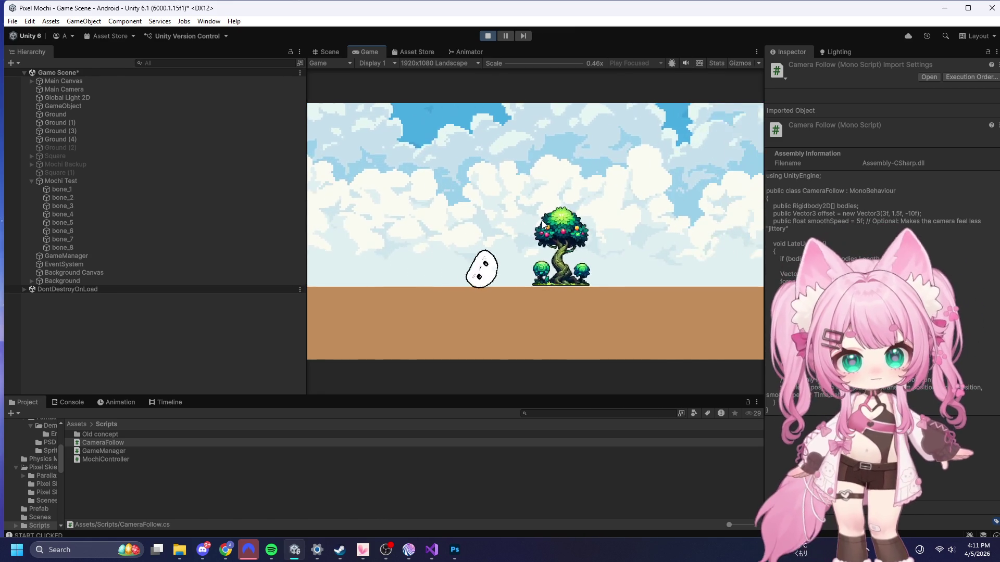
key("d")
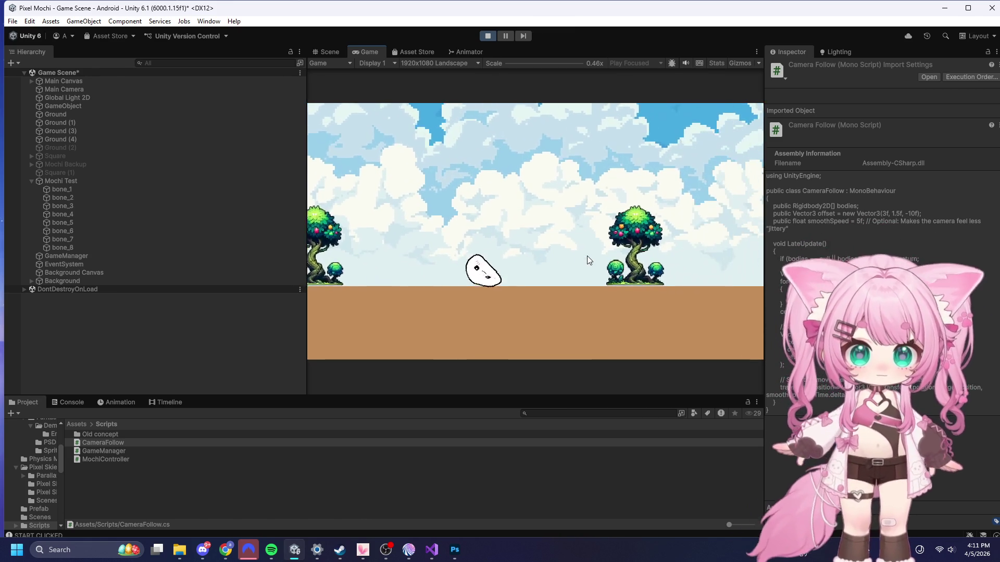
key("d")
key("space")
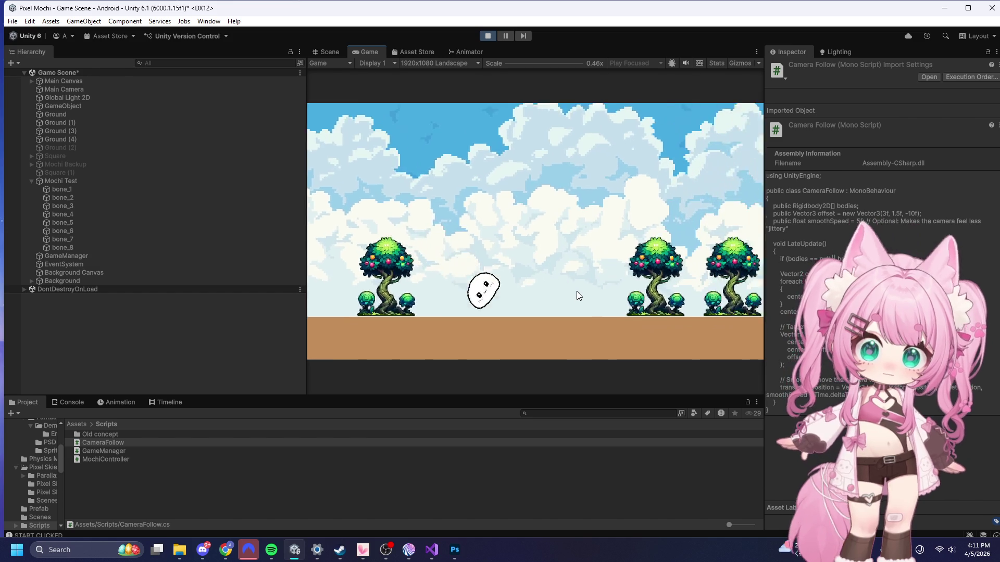
key("d")
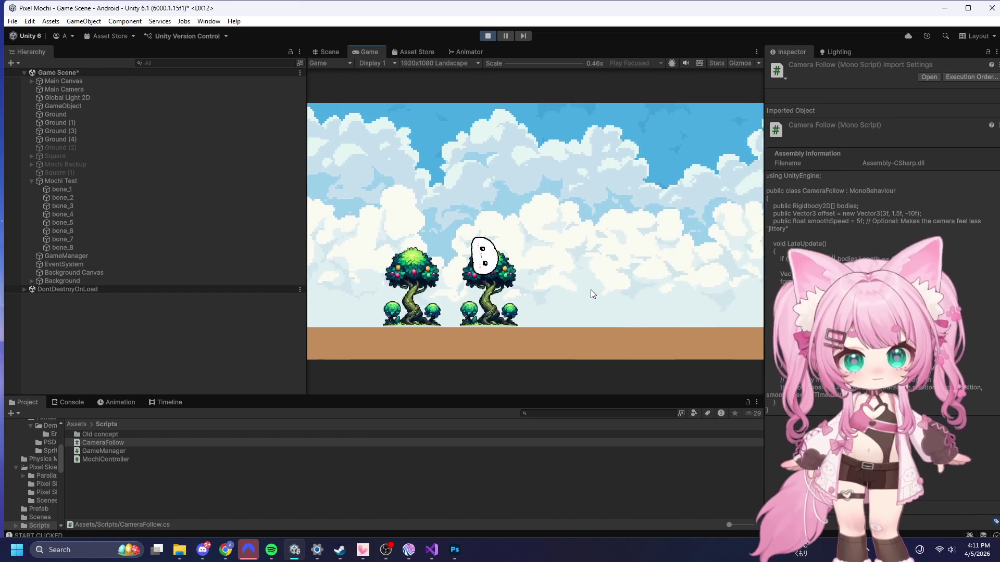
key("d")
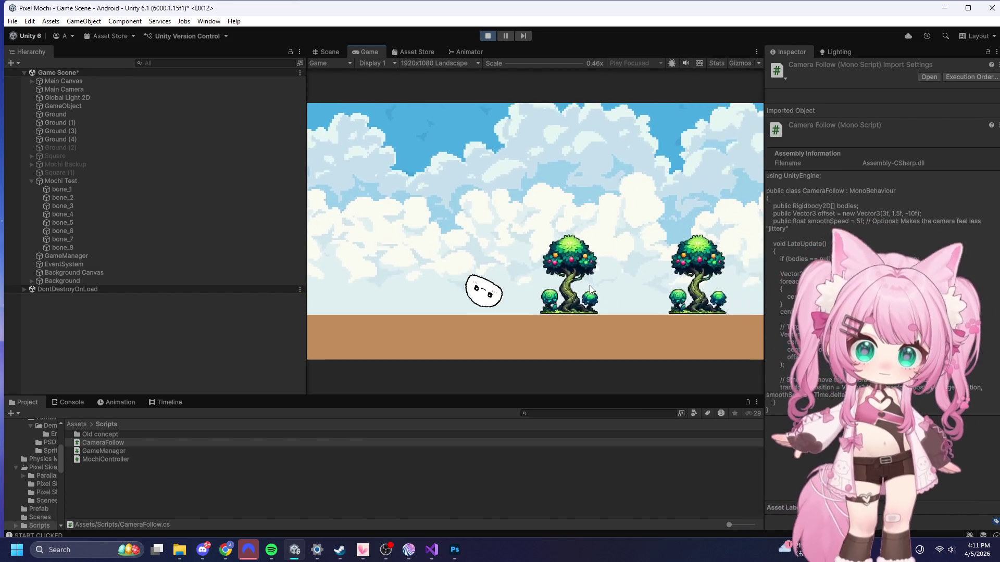
key("d")
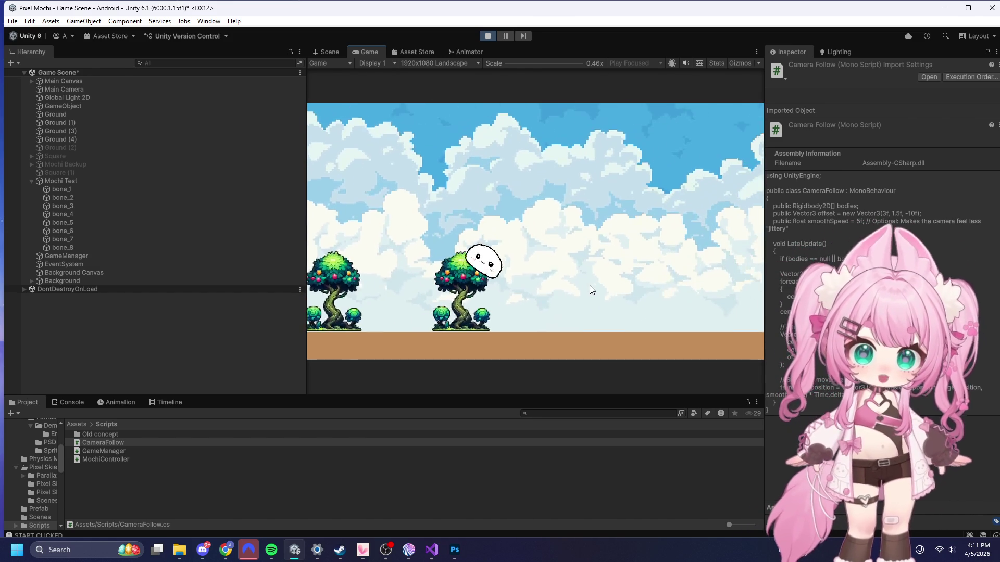
key("d")
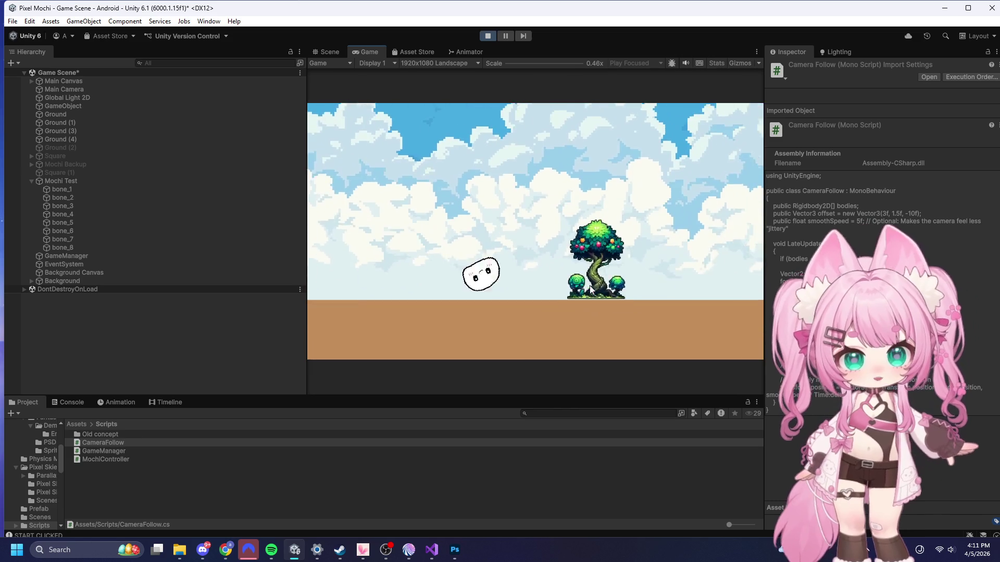
key("d")
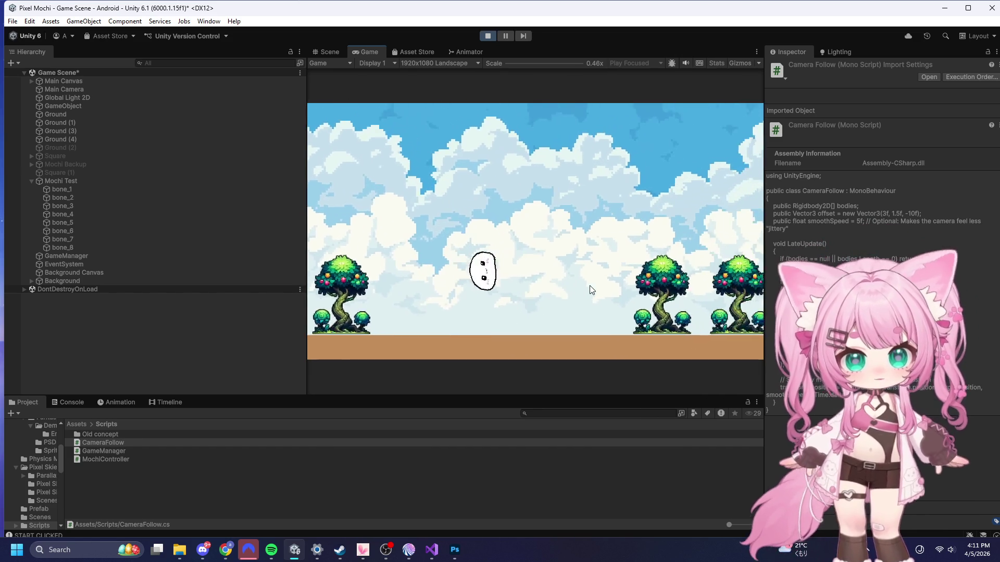
key("space")
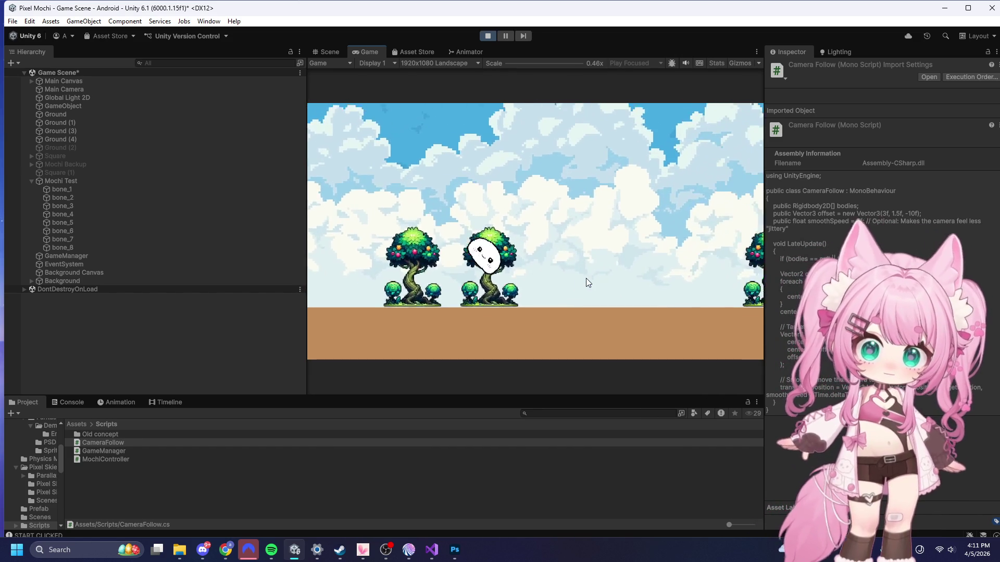
key("d")
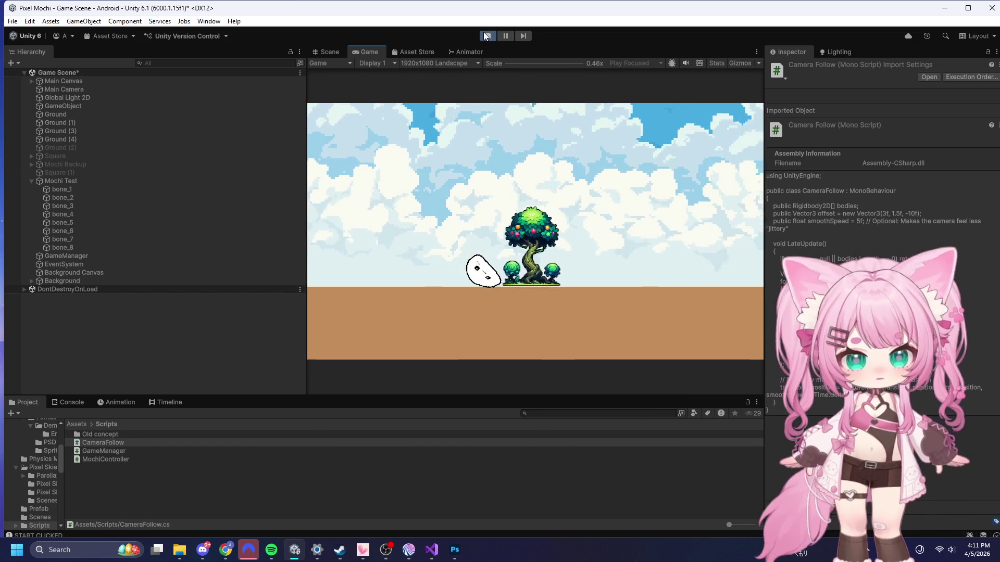
key("d")
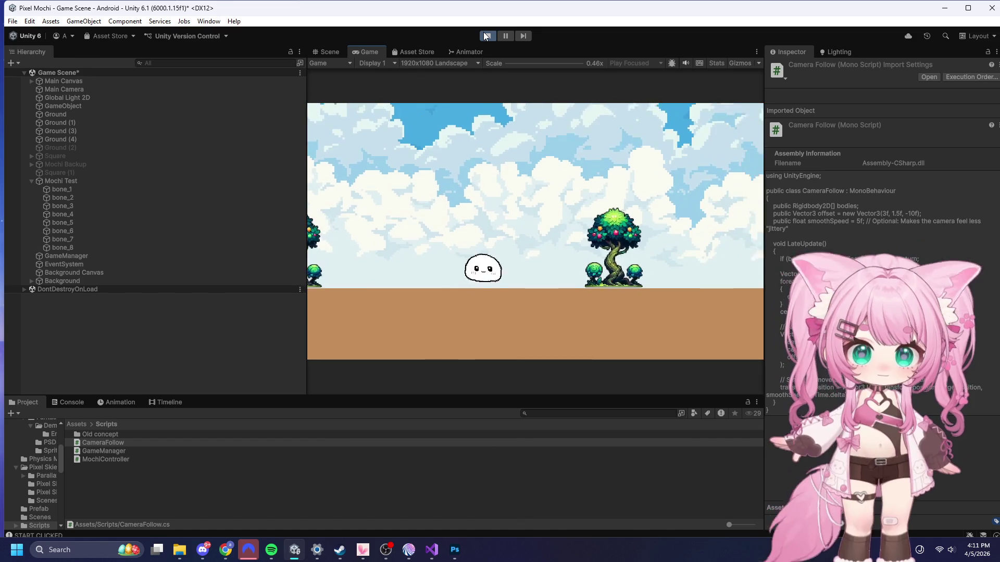
key("d")
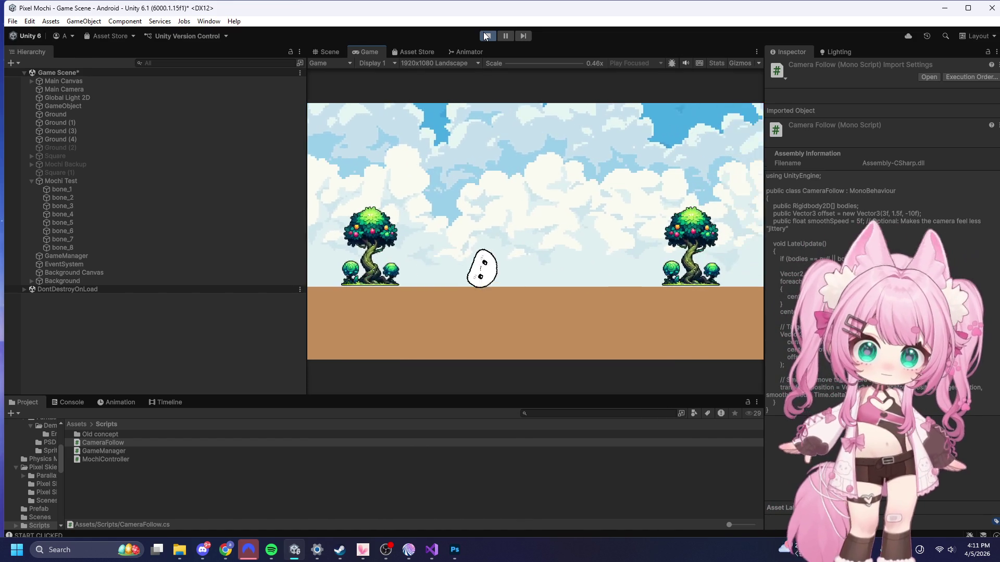
key("d")
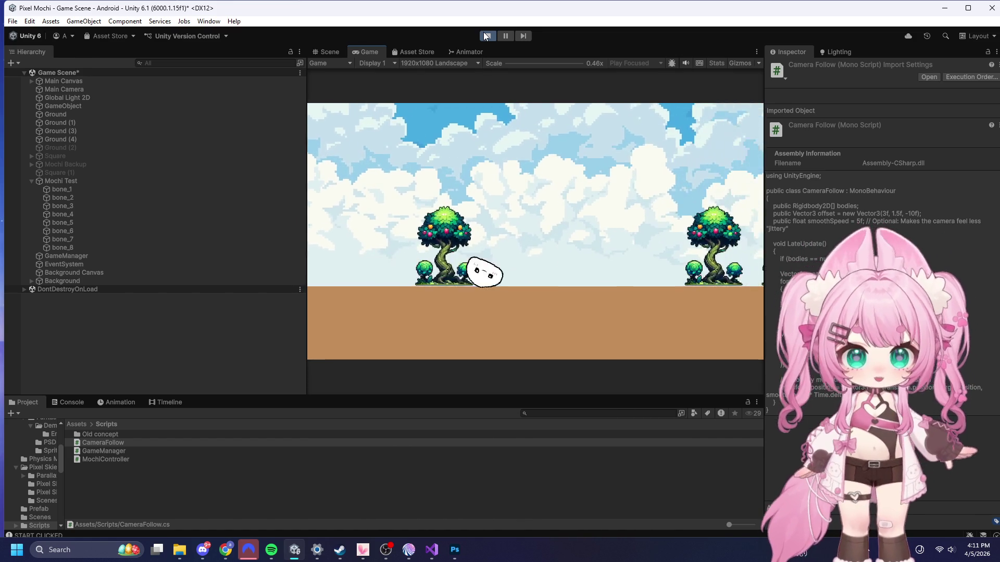
left_click(487, 35)
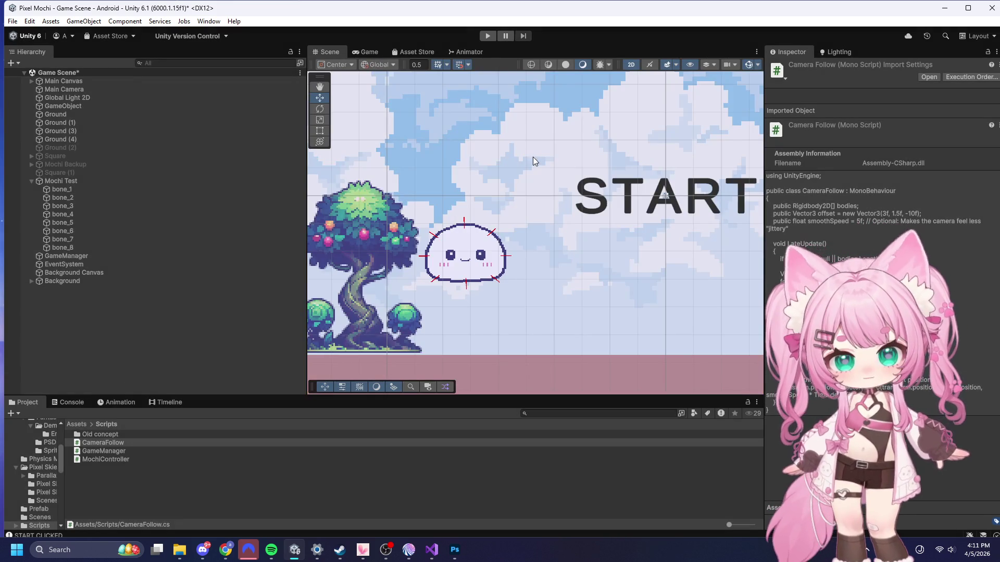
- Switch from the Unity Editor to another window
key("alt+Tab")
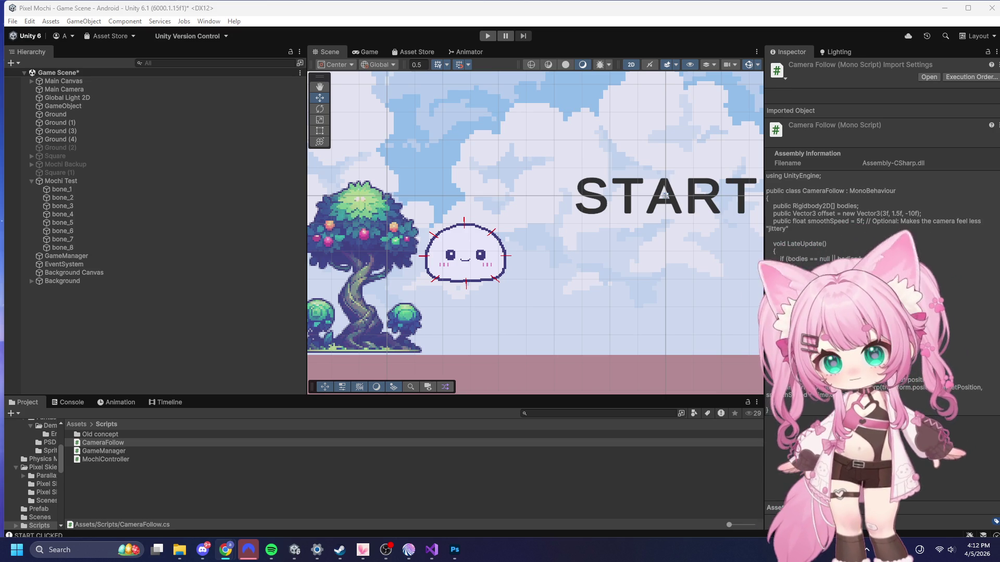
- Overwrite CameraFollow.cs with the SmoothDamp version (smoothTime 0.15, currentVelocity), save all, and return to Unity
left_click(432, 550)
left_click(518, 348)
key("ctrl+a")
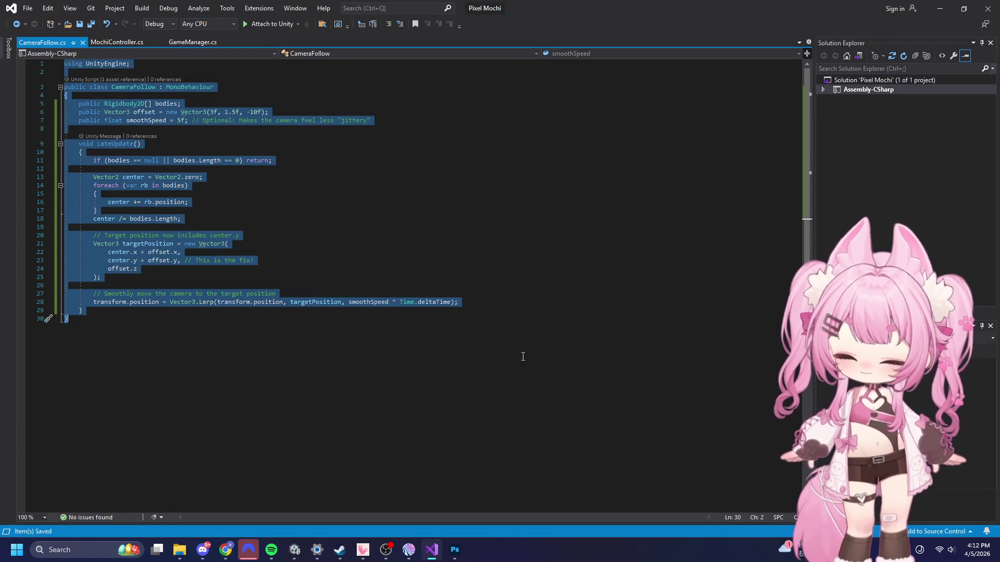
type("using UnityEngine;  public class CameraFollow : MonoBehaviour {     public Rigidbody2D[] bodies;     public Vector3 offset = new Vector3(3f, 1.5f, -10f);      [Header(\"Smoothing\")]     public float smoothTime = 0.15f; // Lower is faster, higher is smoother     private Vector3 currentVelocity = Vector3.zero;      void LateUpdate()     {         if (bodies == null || bodies.Length == 0) return;          // 1. Calculate the center of the mochi         Vector2 center = Vector2.zero;         foreach (var rb in bodies)         {             center += rb.position;         }         center /= bodies.Length;          // 2. Define the target position         Vector3 targetPosition = new Vector3(             center.x + offset.x,             center.y + offset.y,             offset.z         );          // 3. SmoothDamp reaches the target without jitter         transform.position = Vector3.SmoothDamp(             transform.position,             targetPosition,             ref currentVelocity,             smoothTime         );     } }")
left_click(27, 8)
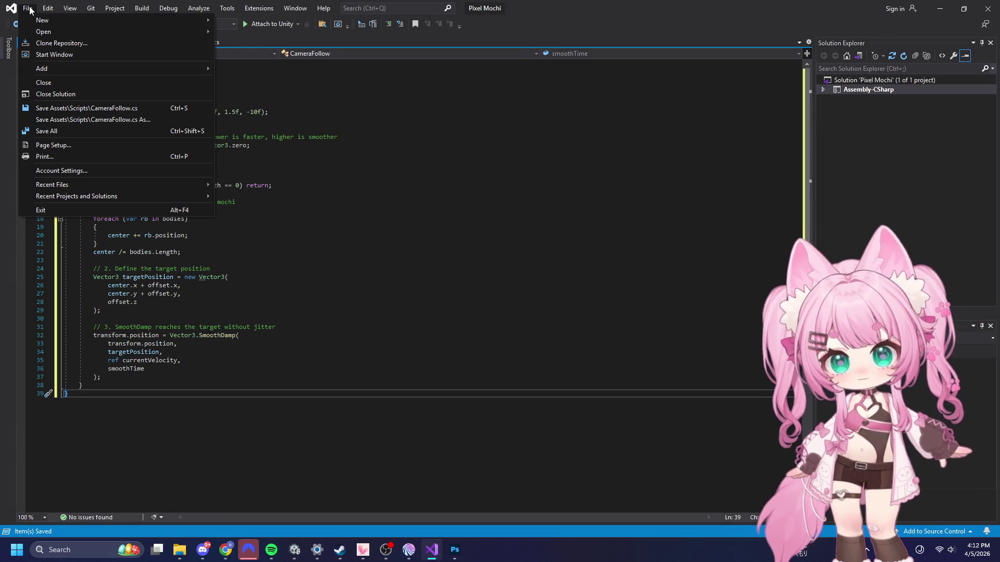
left_click(67, 131)
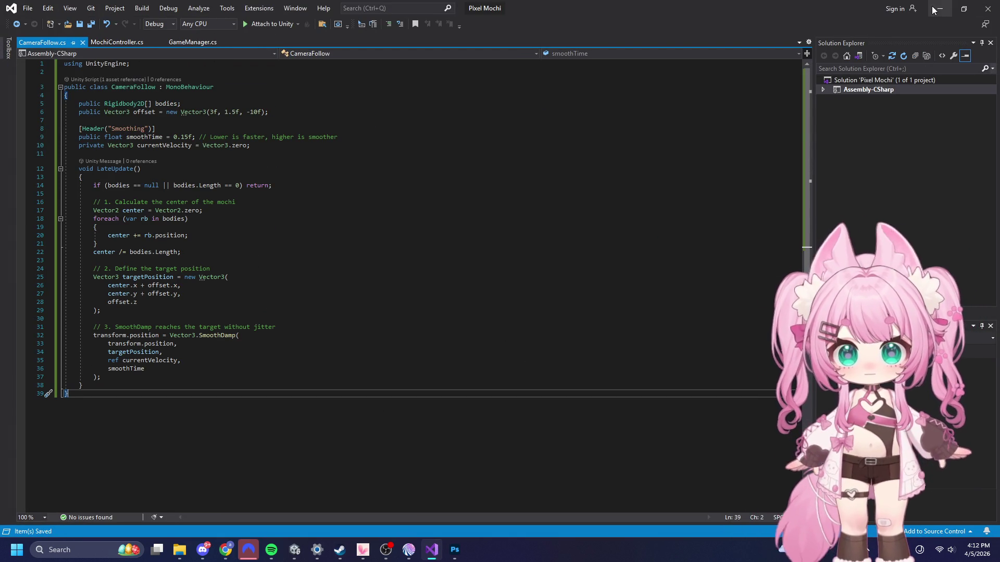
left_click(939, 9)
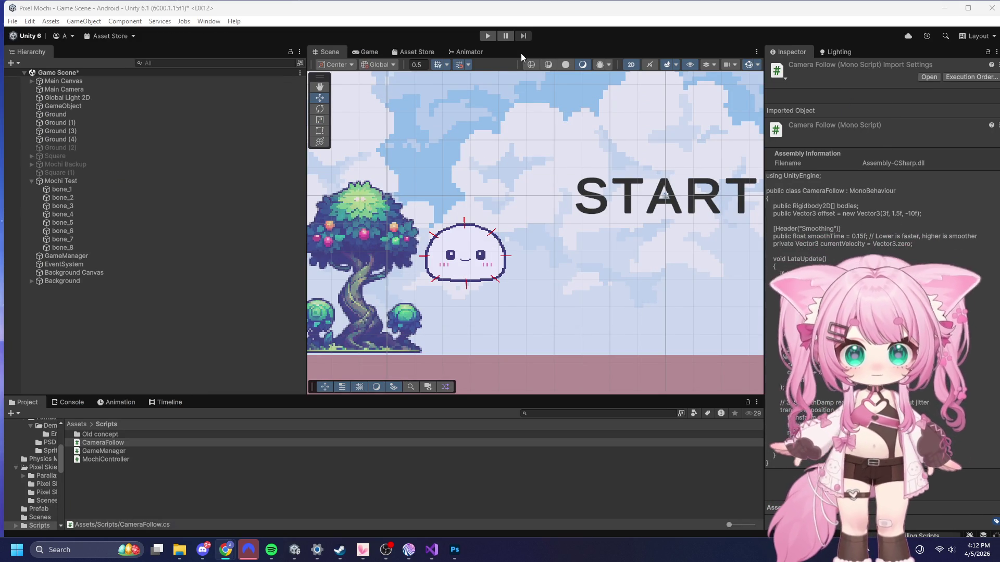
- Play from START, jumping the mochi over the brown block and up beside the wall, then stop
left_click(491, 35)
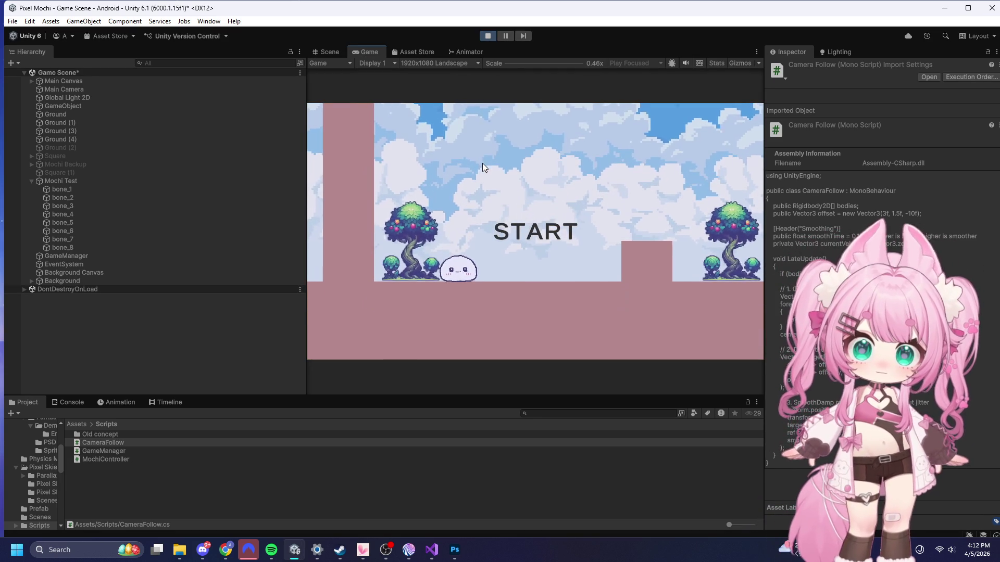
left_click(498, 223)
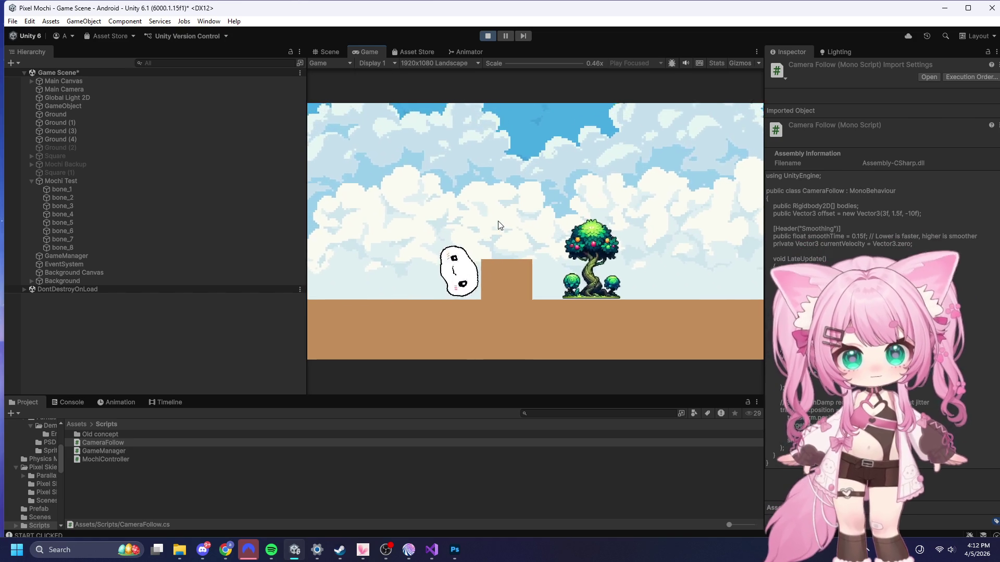
key("space")
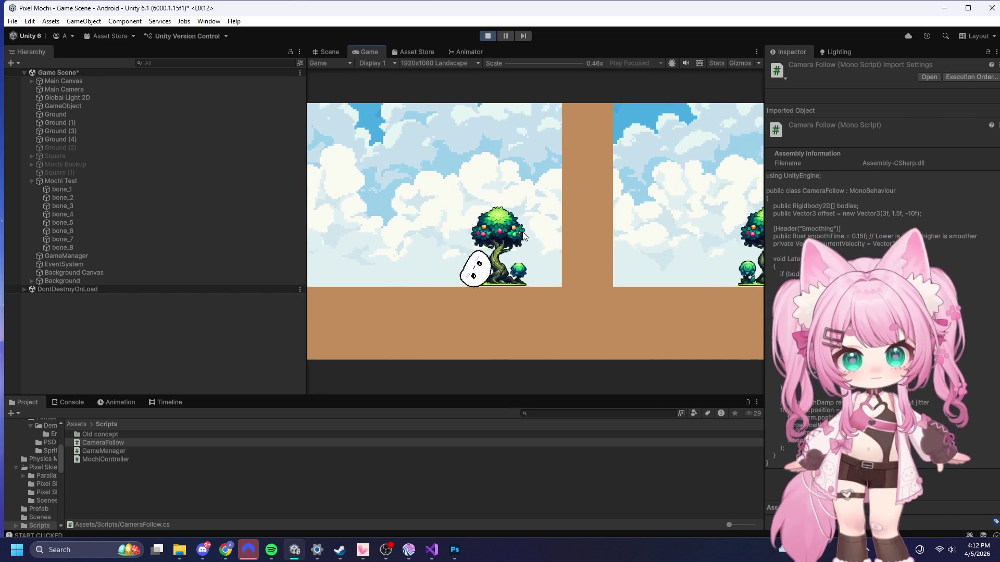
key("space")
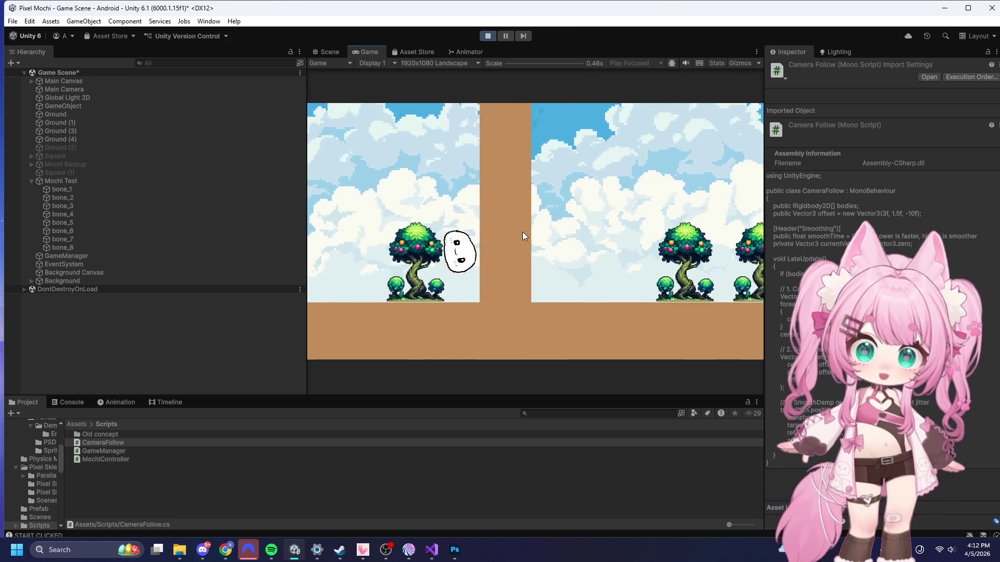
left_click(488, 35)
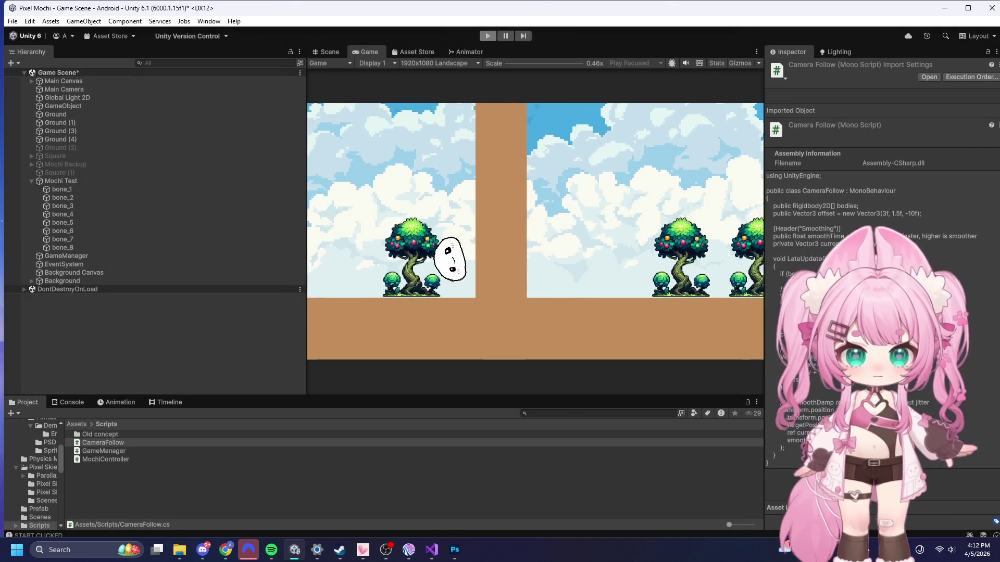
left_click(431, 550)
- Undo CameraFollow back to the direct center.x plus offset version, save all, and start Play mode
key("ctrl+z")
key("ctrl+z")
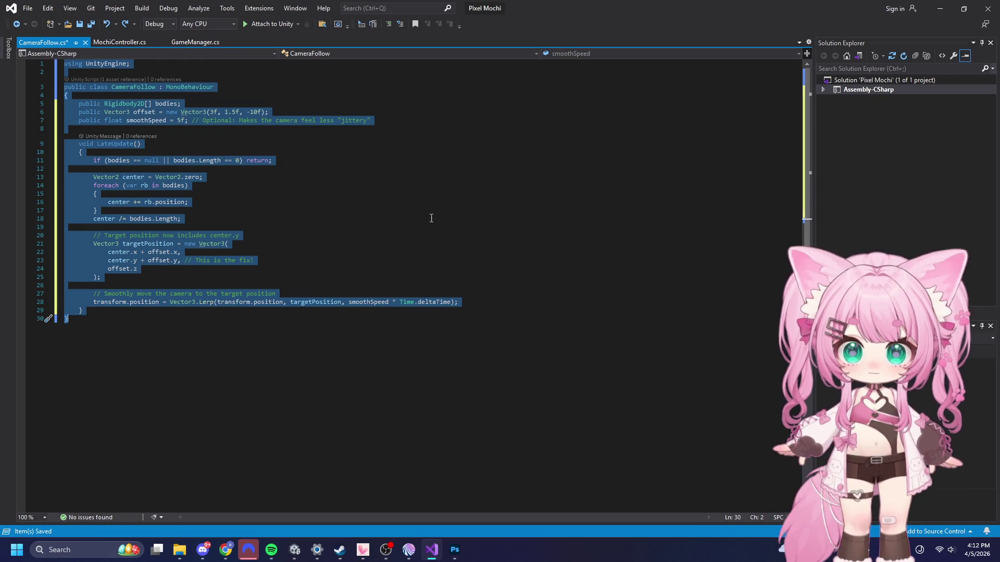
left_click(432, 218)
key("ctrl+z")
key("ctrl+z")
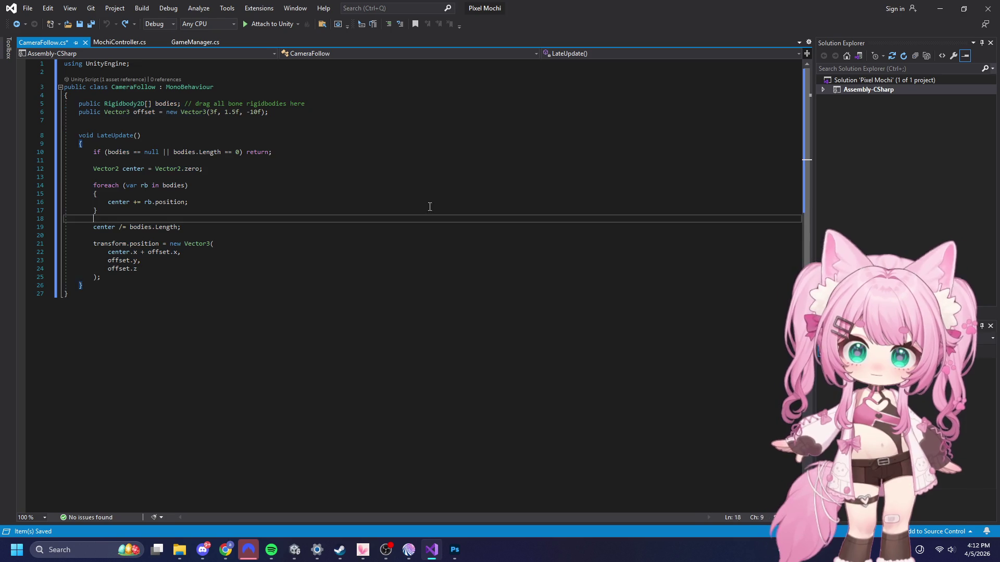
left_click(36, 11)
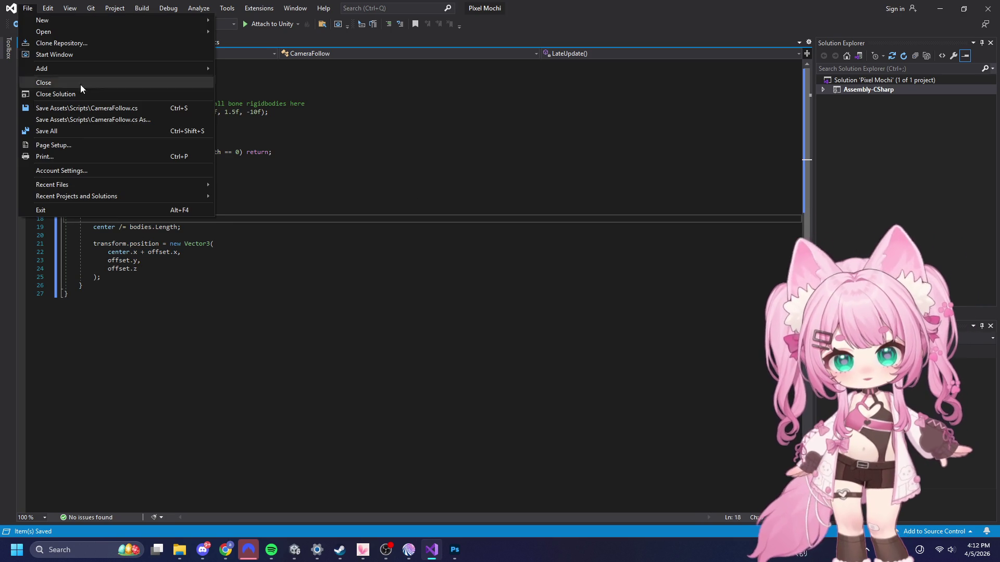
left_click(42, 130)
left_click(940, 9)
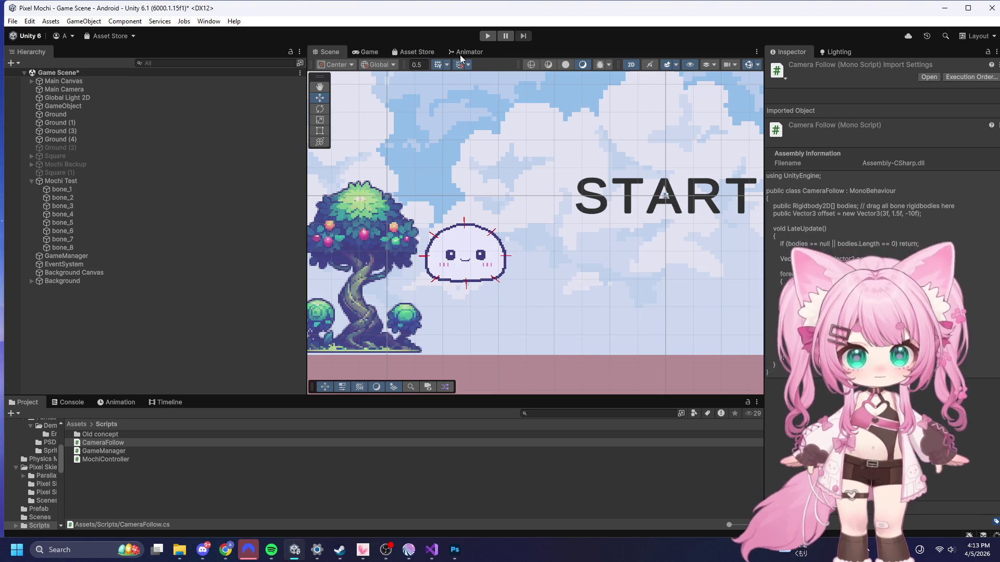
left_click(488, 36)
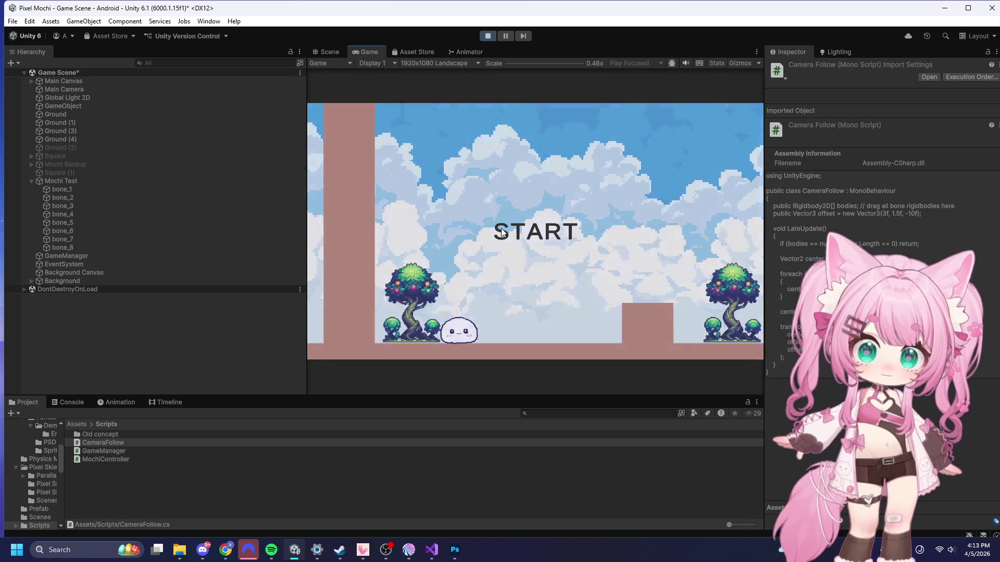
left_click(501, 229)
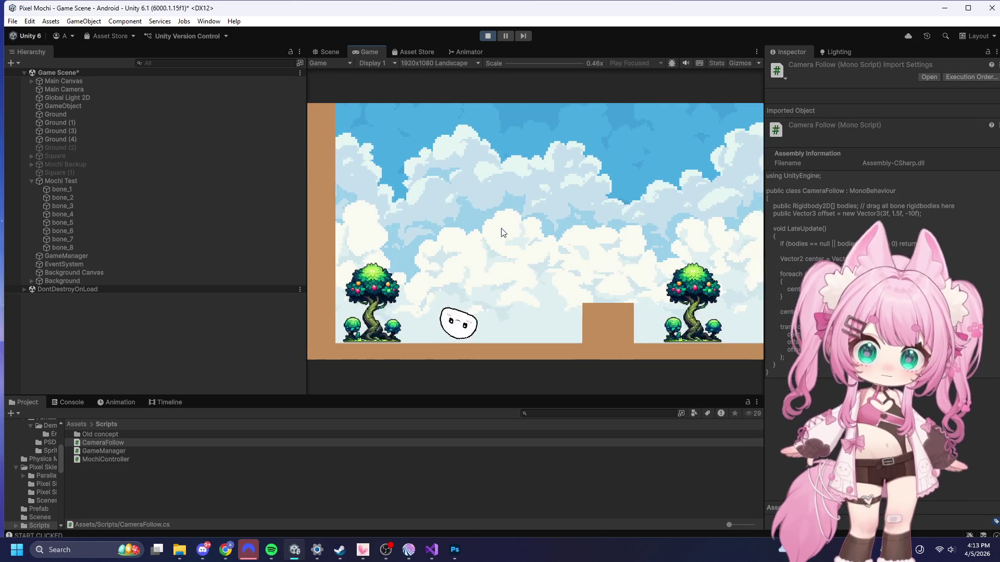
key("d")
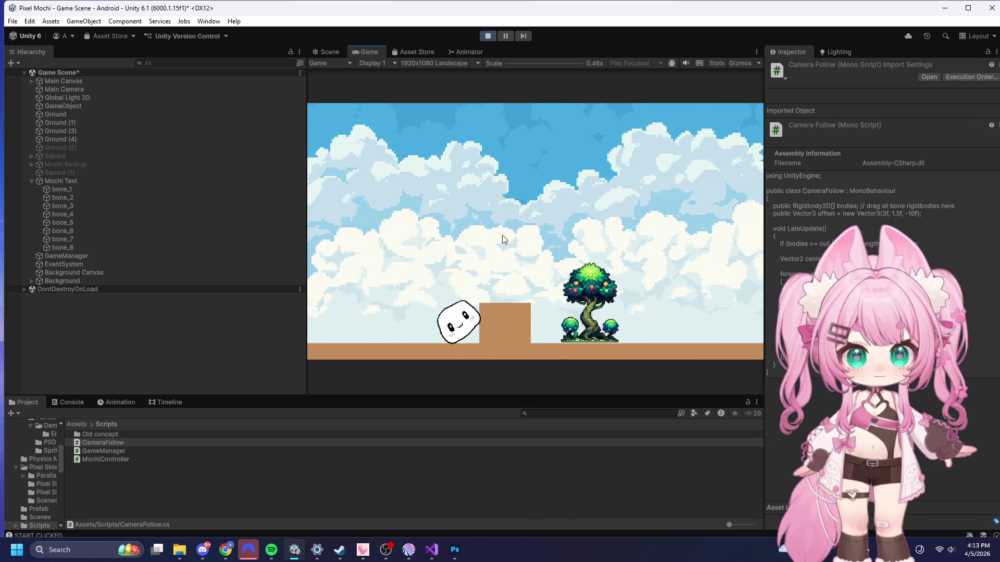
key("space")
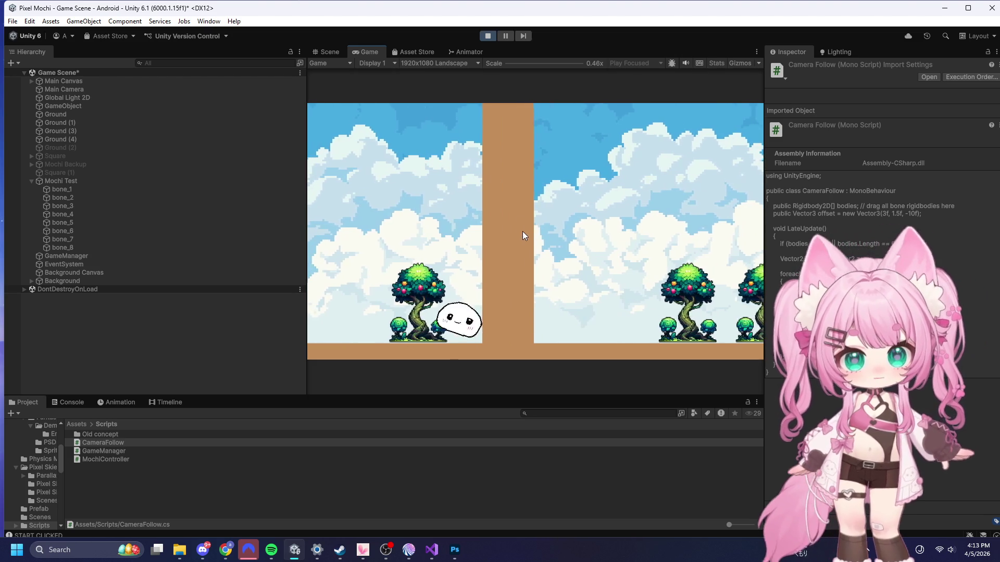
left_click(487, 39)
key("alt+Tab")
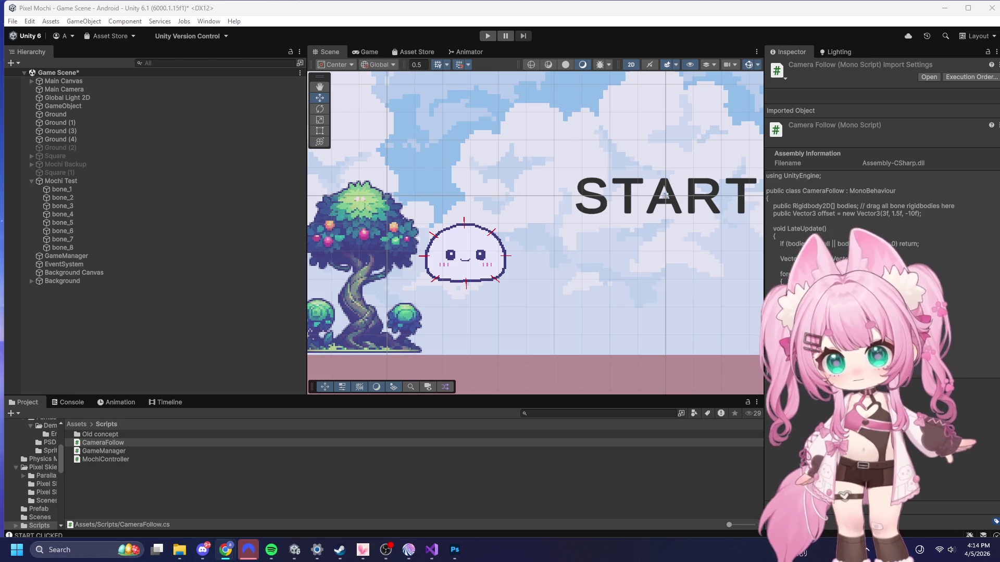
- Replace CameraFollow.cs with the version that follows vertically only past a 1.0f yThreshold, and save all
left_click(432, 550)
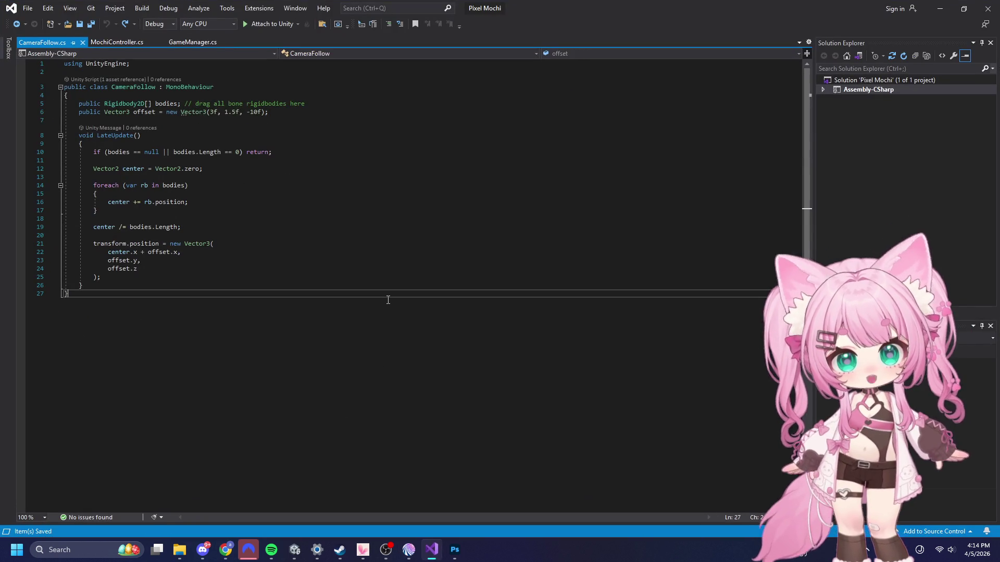
key("ctrl+a")
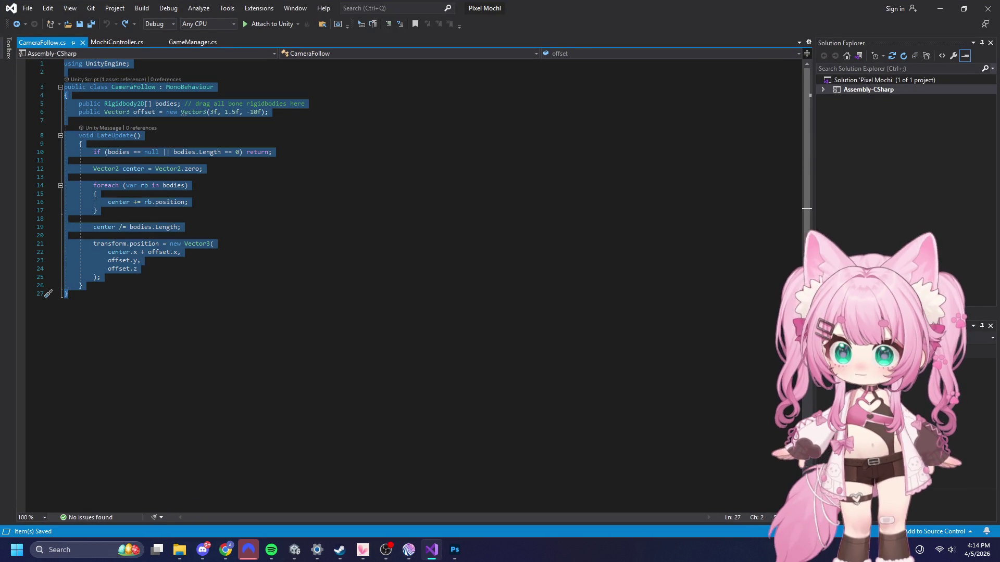
key("alt+Tab")
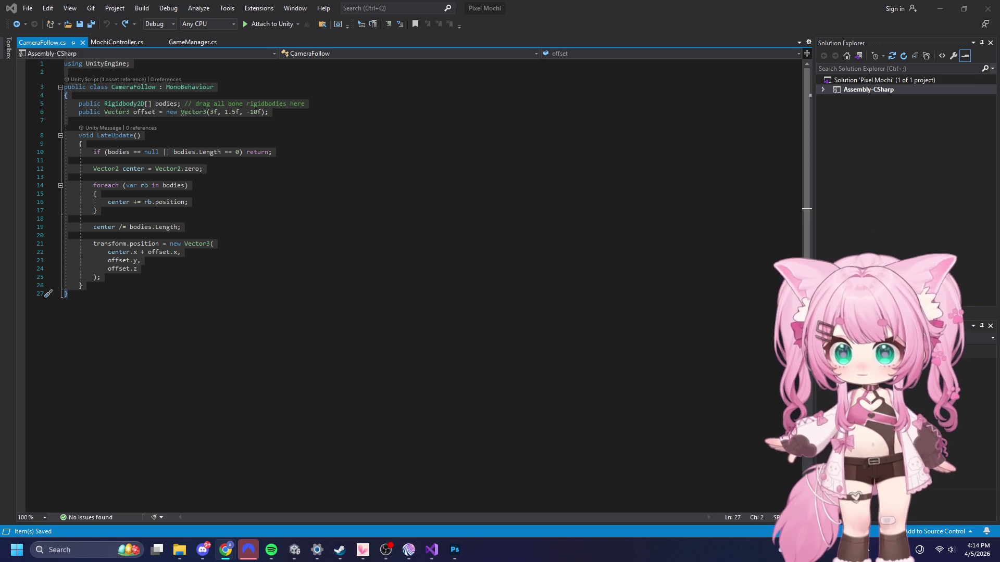
left_click(399, 275)
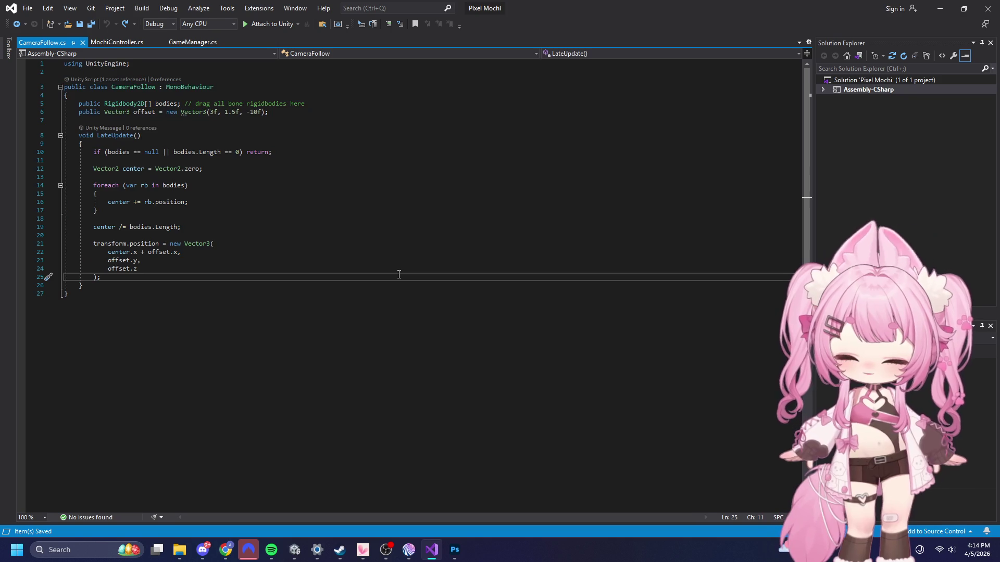
key("ctrl+a")
type("using UnityEngine;  public class CameraFollow : MonoBehaviour {     public Rigidbody2D[] bodies;     public Vector3 offset = new Vector3(3f, 1.5f, -10f);      [Header(\"Follow Settings\")]     public float yThreshold = 1.0f; // Only follow if mochi moves more than 1 unit from offset.y     public float smoothSpeed = 5f;  // Smooths the transition so it doesn't \"snap\"      void LateUpdate()     {         if (bodies == null || bodies.Length == 0) return;          Vector2 center = Vector2.zero;         foreach (var rb in bodies) center += rb.position;         center /= bodies.Length;          // 1. Keep the X movement locked (This was already working fine)         float targetX = center.x + offset.x;          // 2. Calculate if the Y movement is \"Substantial\"         float targetY = transform.position.y; // Default to current camera height          // If the mochi goes significantly above or below the camera's starting height         if (Mathf.Abs(center.y - (transform.position.y - offset.y)) > yThreshold)         {             targetY = center.y + offset.y;         }         else         {             // If near the ground, stay at the base offset height             // (Assuming your ground is at Y = 0)             targetY = Mathf.Lerp(transform.position.y, offset.y, Time.deltaTime * smoothSpeed);         }          // 3. Apply the position         transform.position = new Vector3(targetX, targetY, offset.z);     } }")
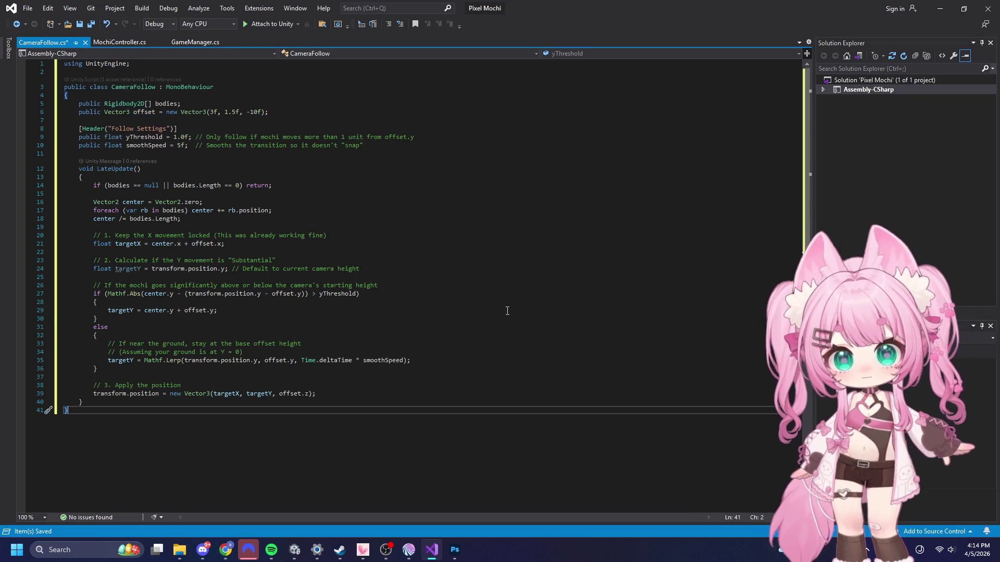
left_click(27, 8)
left_click(74, 130)
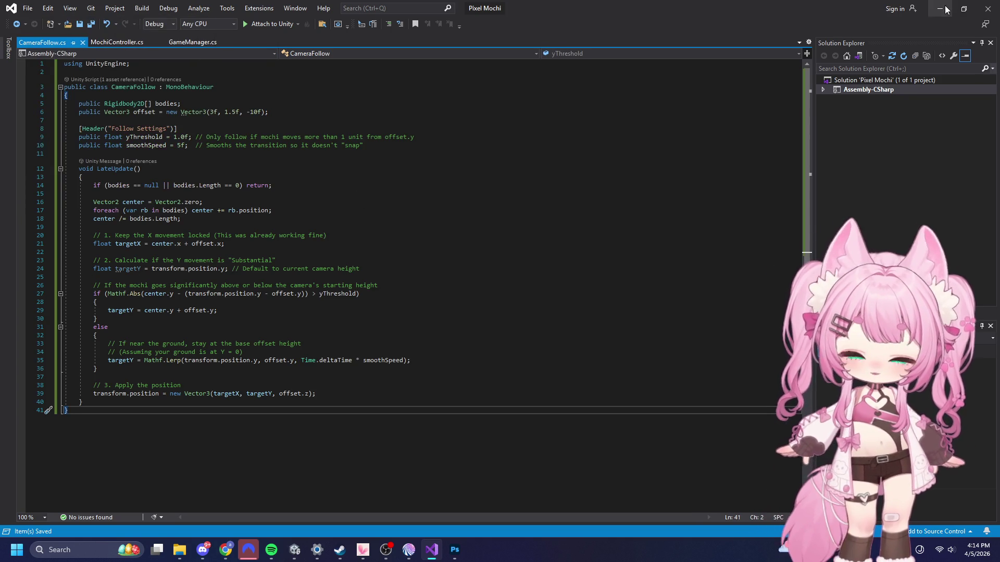
left_click(940, 9)
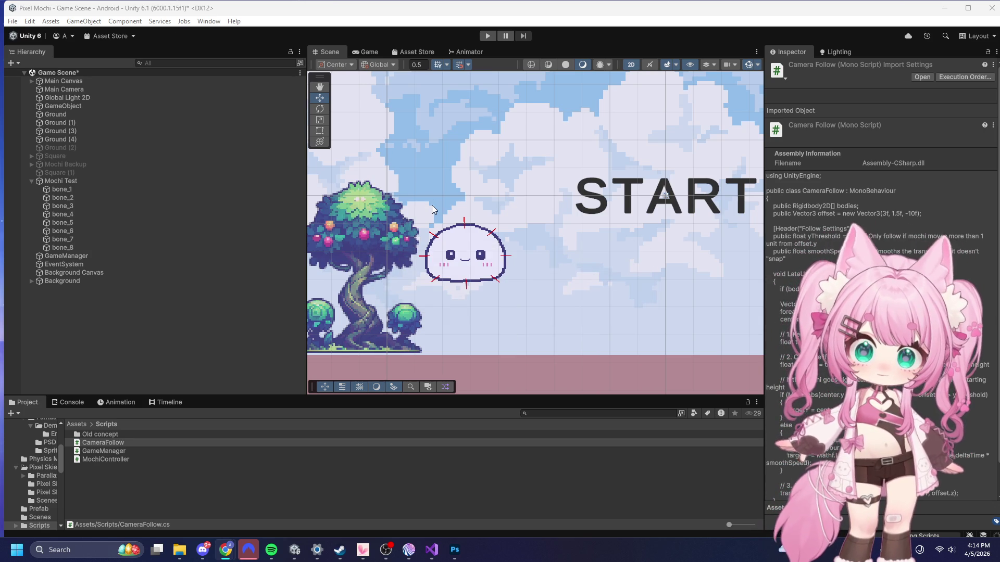
left_click(488, 36)
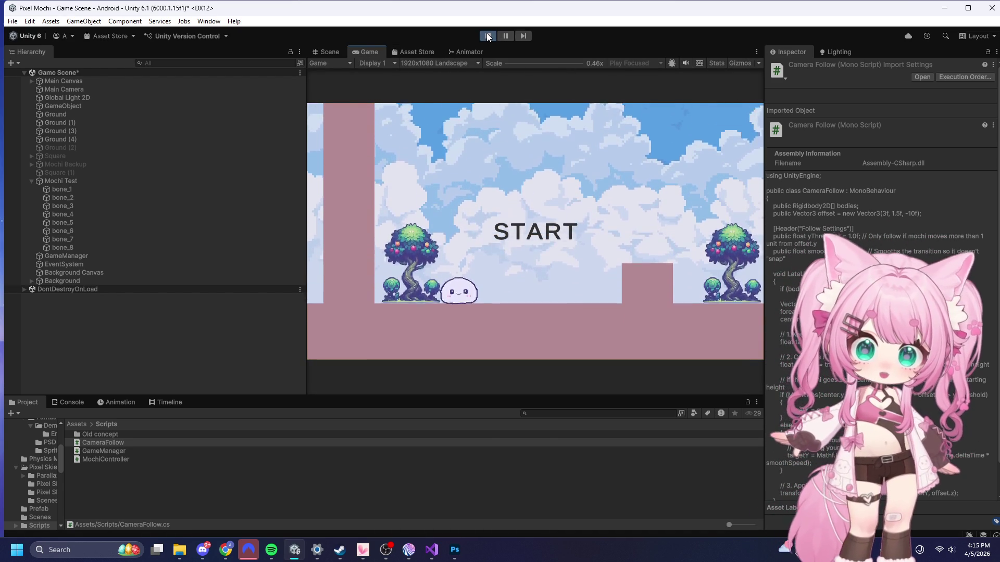
left_click(561, 232)
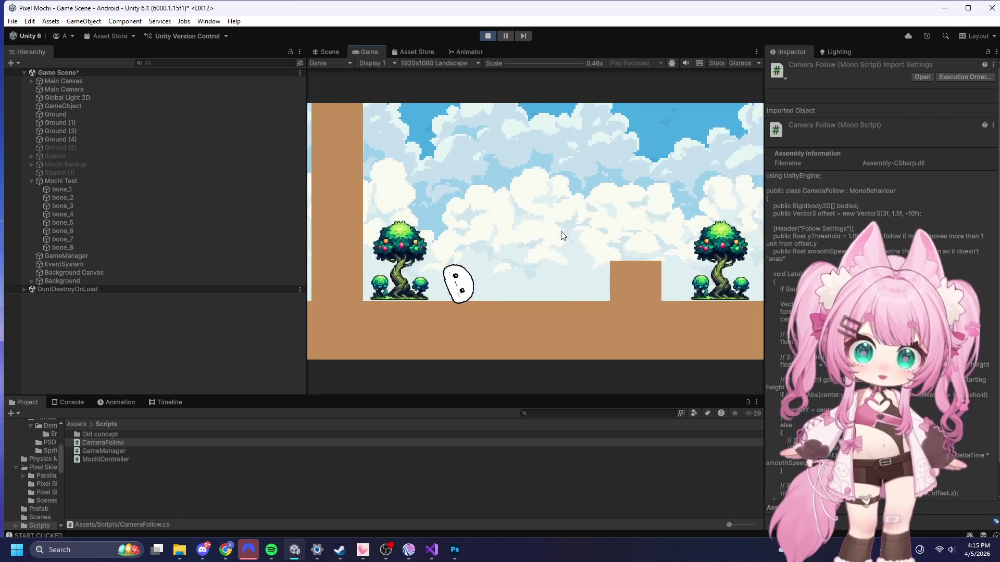
left_click(492, 35)
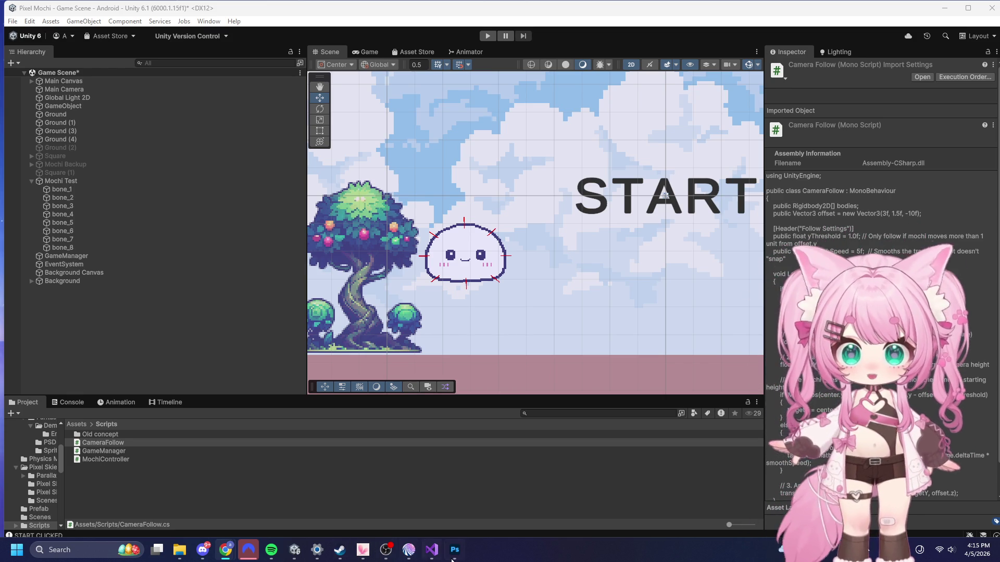
- Replace CameraFollow.cs with the Lerp version using verticalSmoothSpeed 2f, and save it
left_click(432, 550)
left_click(385, 344)
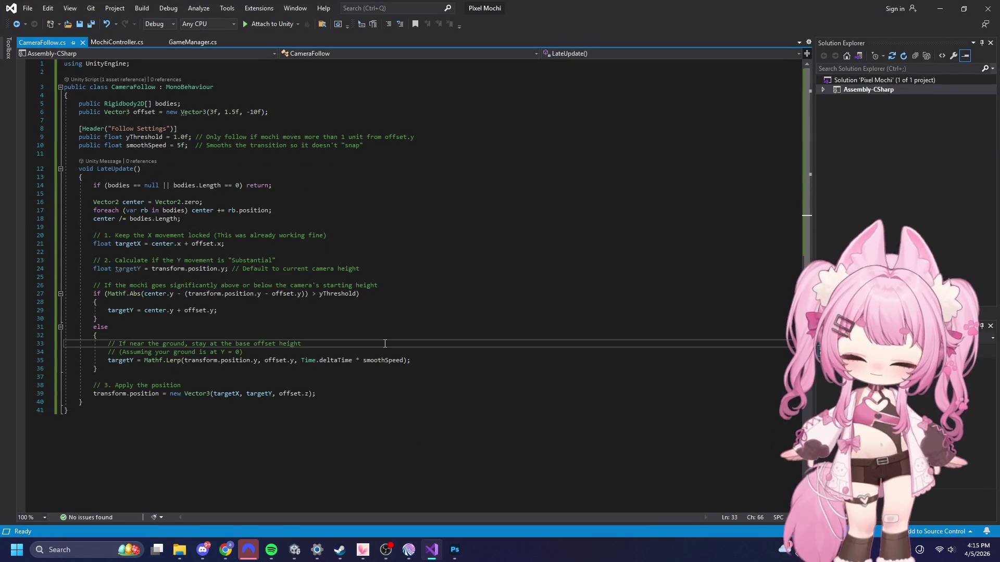
key("ctrl+a")
type("using UnityEngine;  public class CameraFollow : MonoBehaviour {     public Rigidbody2D[] bodies;     public Vector3 offset = new Vector3(3f, 1.5f, -10f);      [Header(\"Smoothness\")]     public float verticalSmoothSpeed = 2f; // Low = Smooth/Lazy, High = Snappy      void LateUpdate()     {         if (bodies == null || bodies.Length == 0) return;          Vector2 center = Vector2.zero;         foreach (var rb in bodies)         {             center += rb.position;         }         center /= bodies.Length;          // 1. X remains instant (since you liked how that felt)         float targetX = center.x + offset.x;          // 2. Y uses Lerp to ignore the \"jitter\" of the bones         // It slowly \"drifts\" toward the mochi's height         float targetY = Mathf.Lerp(transform.position.y, center.y + offset.y, Time.deltaTime * verticalSmoothSpeed);          // 3. Apply         transform.position = new Vector3(targetX, targetY, offset.z);     } }")
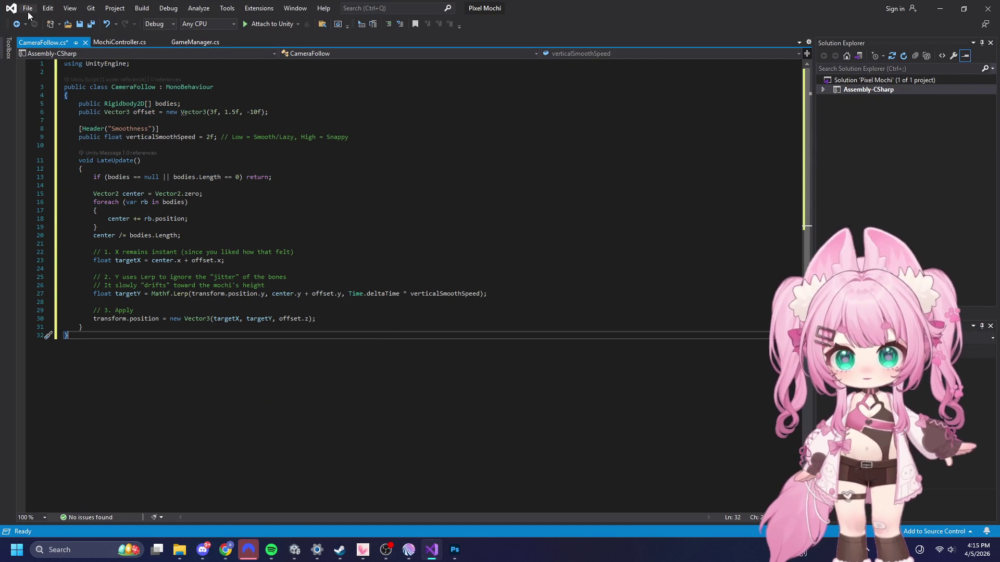
left_click(28, 7)
left_click(51, 133)
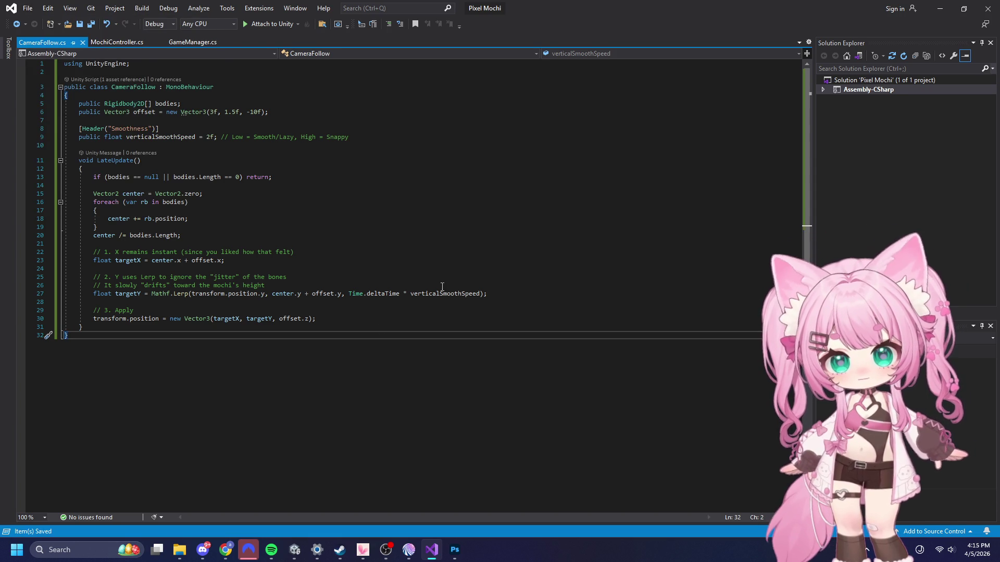
left_click(948, 8)
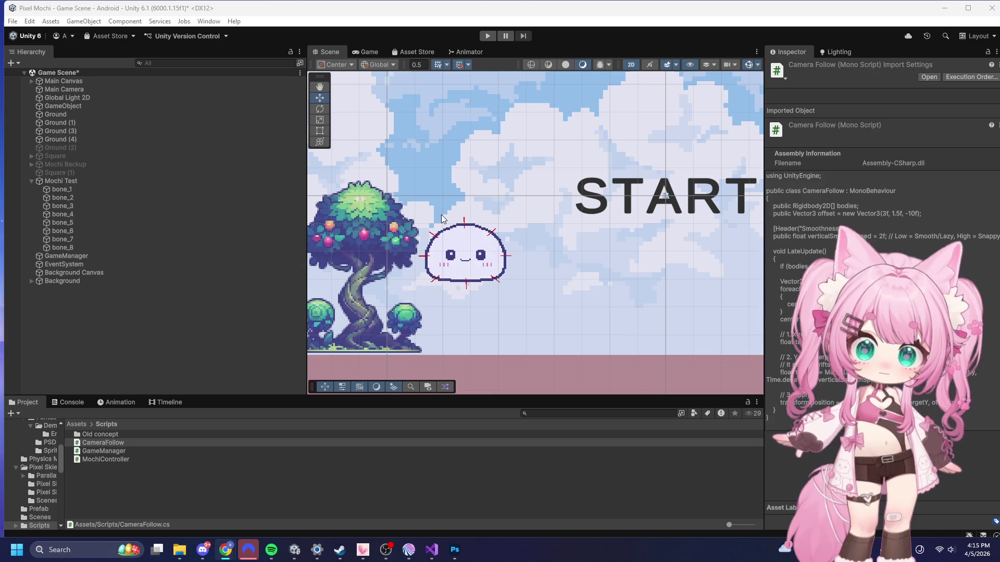
left_click(487, 35)
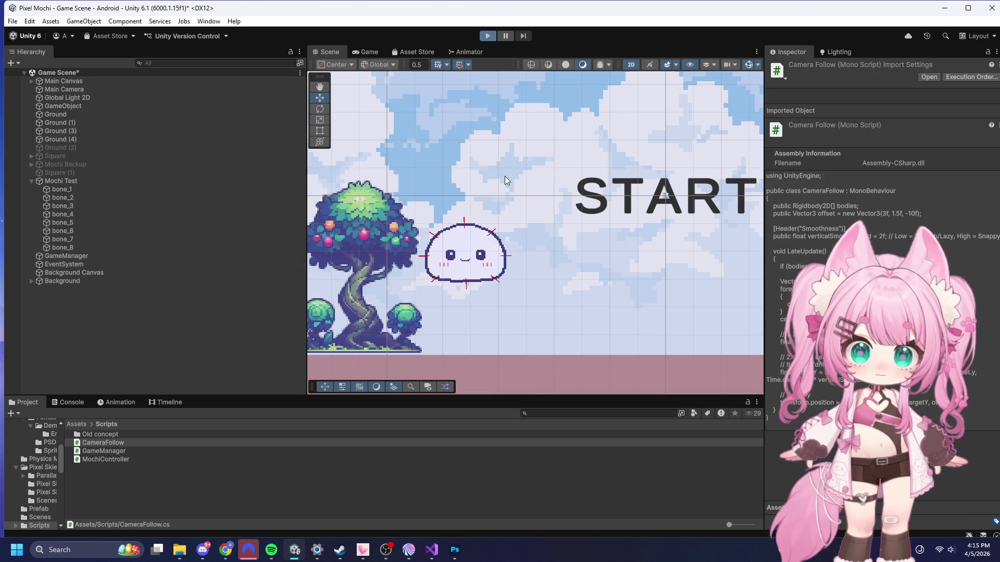
left_click(501, 218)
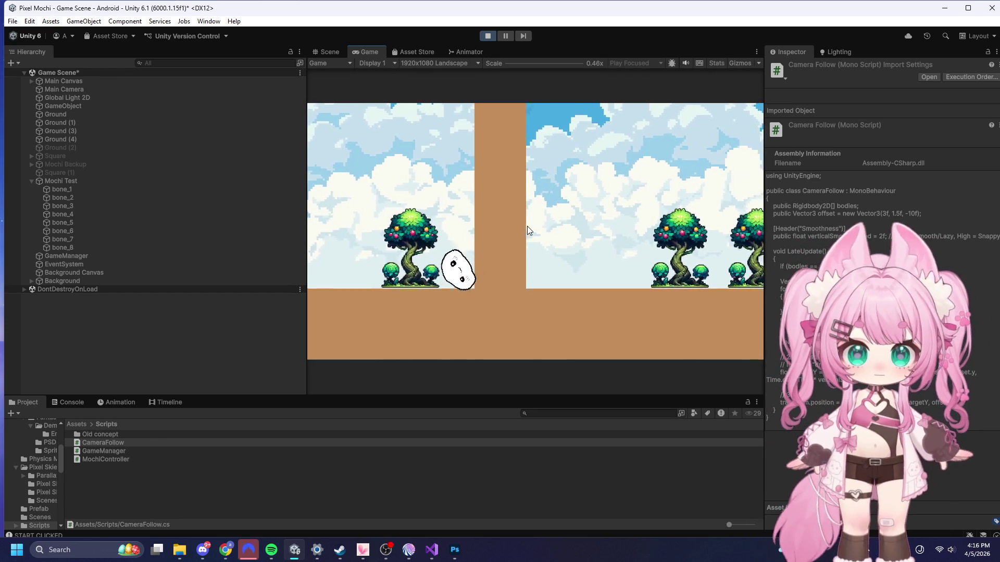
key("space")
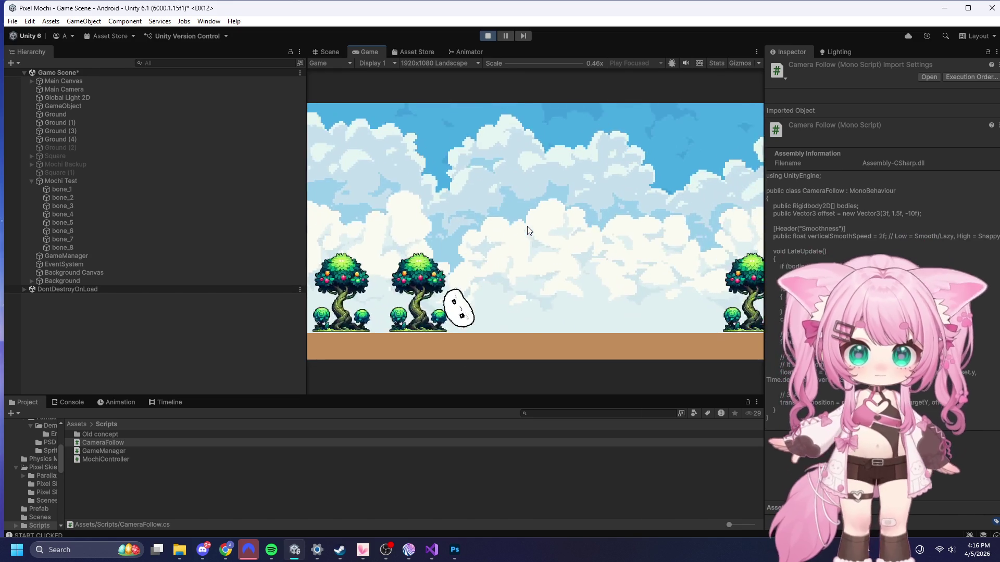
key("Right")
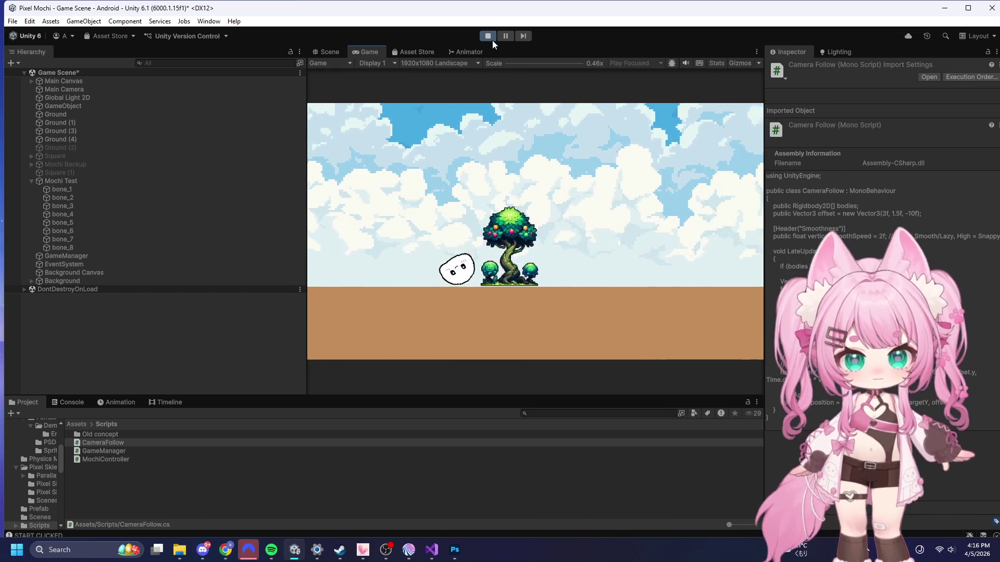
left_click(490, 38)
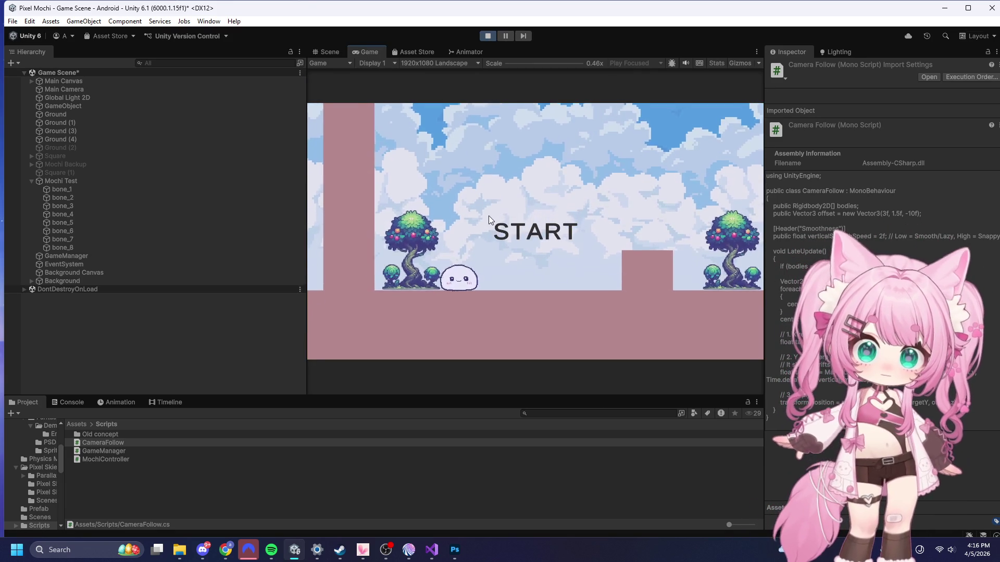
left_click(492, 213)
key("d")
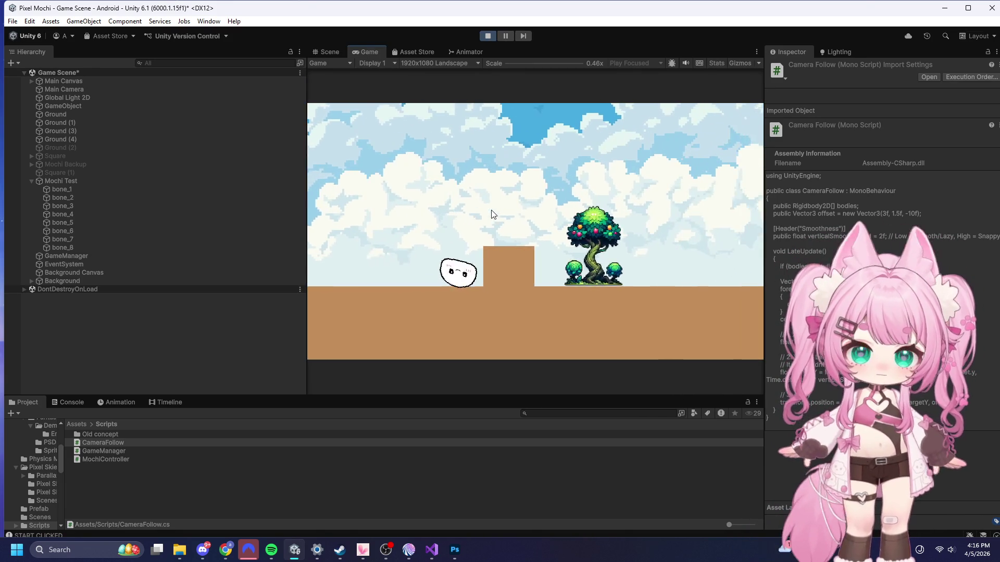
key("space")
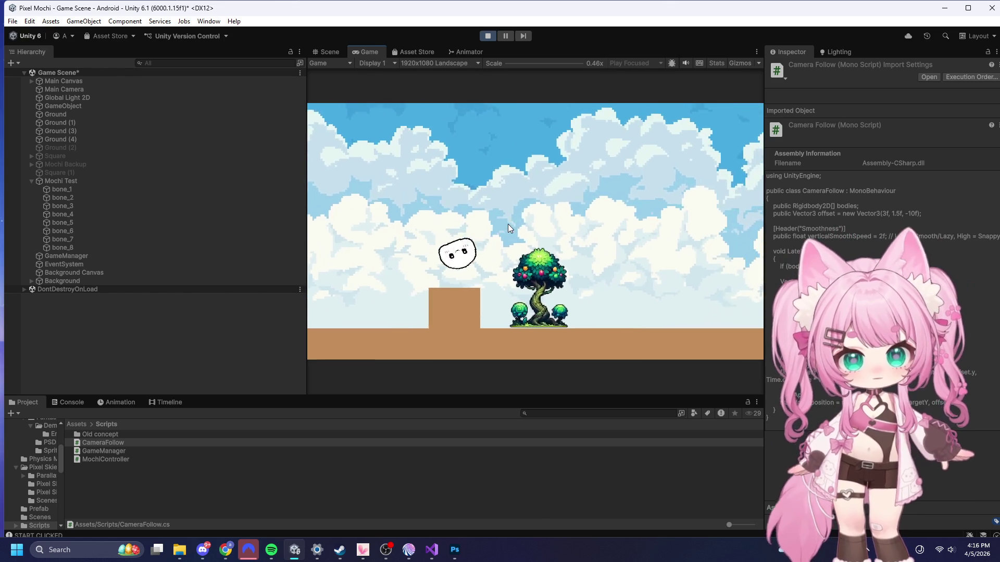
key("d")
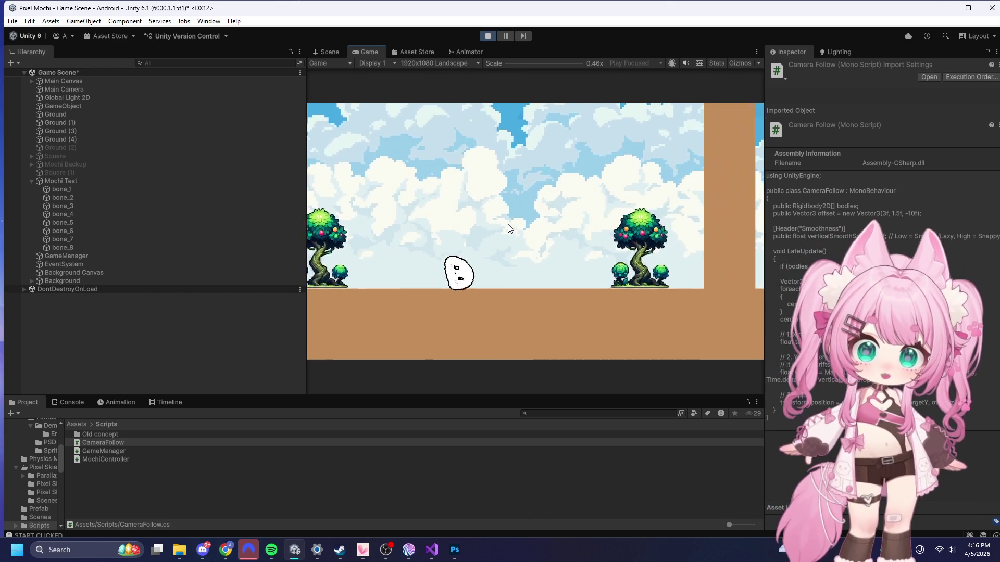
key("d")
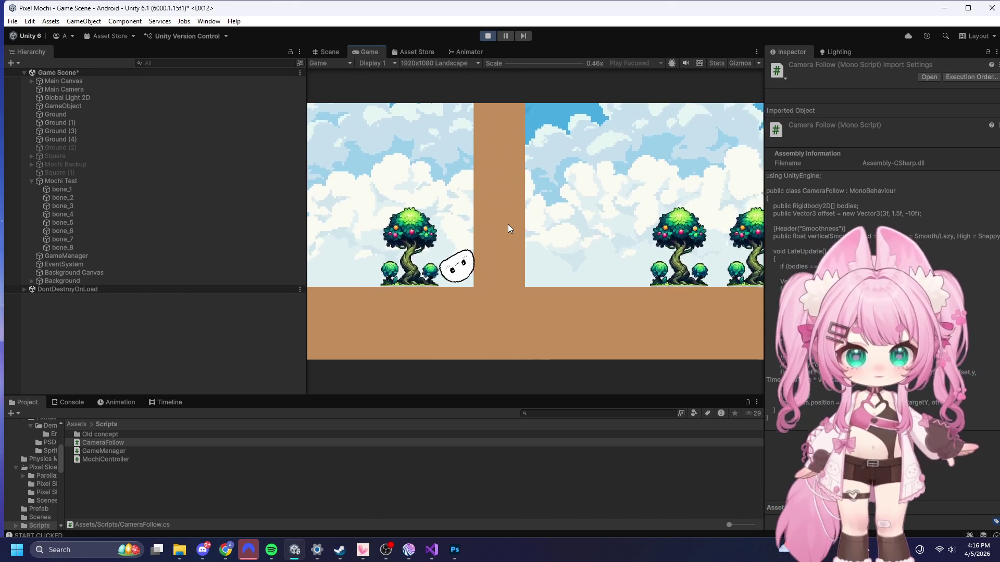
key("space")
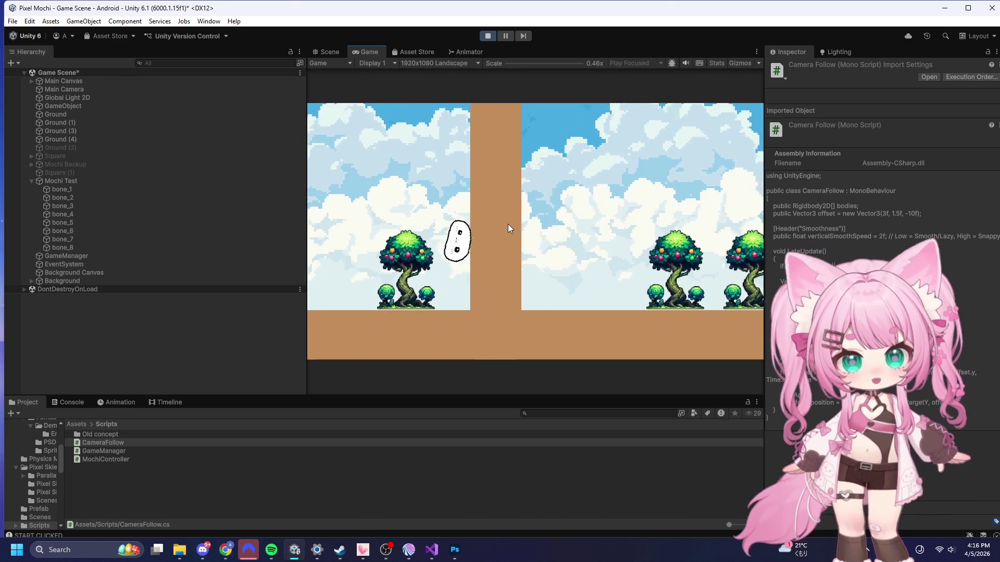
key("d")
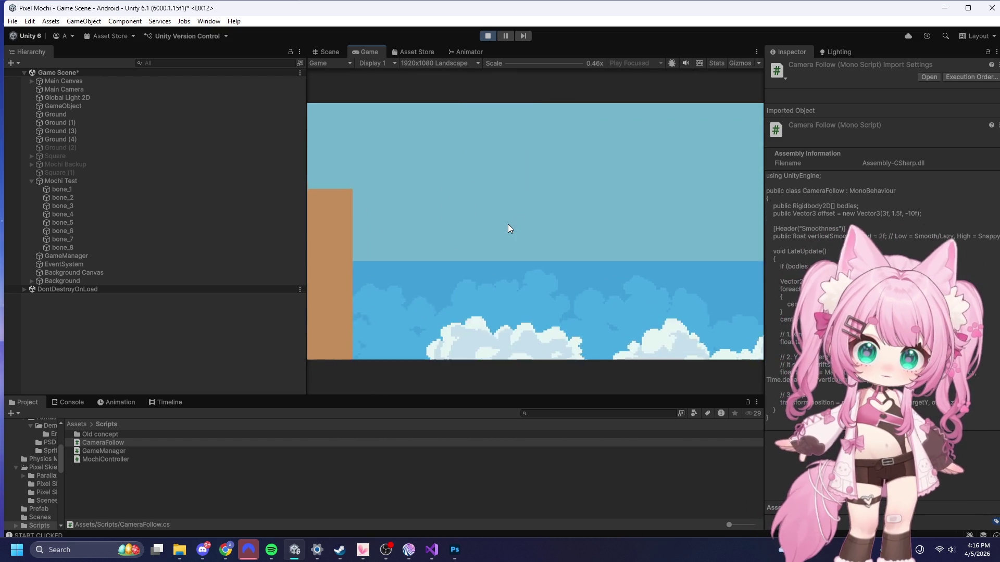
left_click(488, 35)
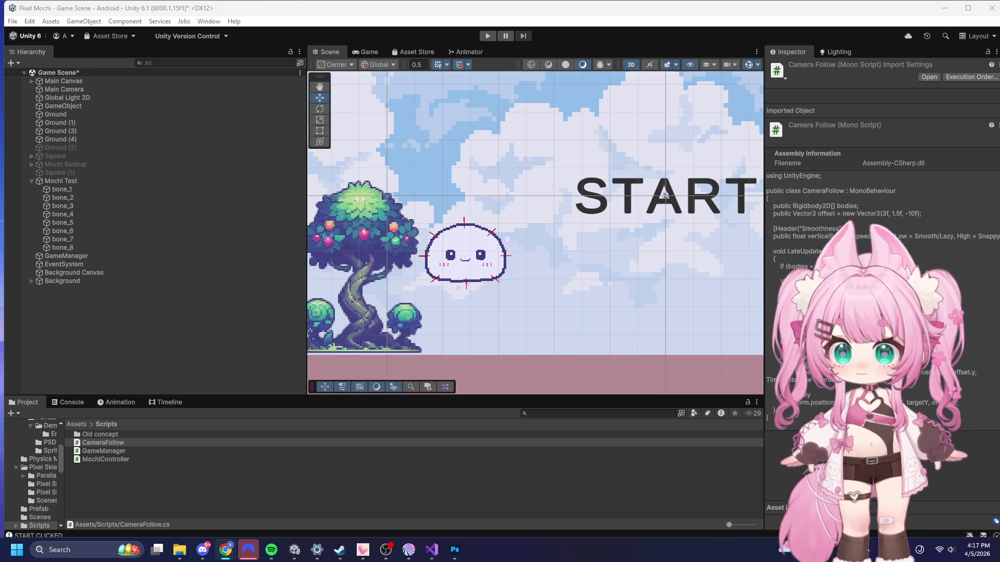
- Bring CameraFollow.cs in Visual Studio back to the front
left_click(431, 550)
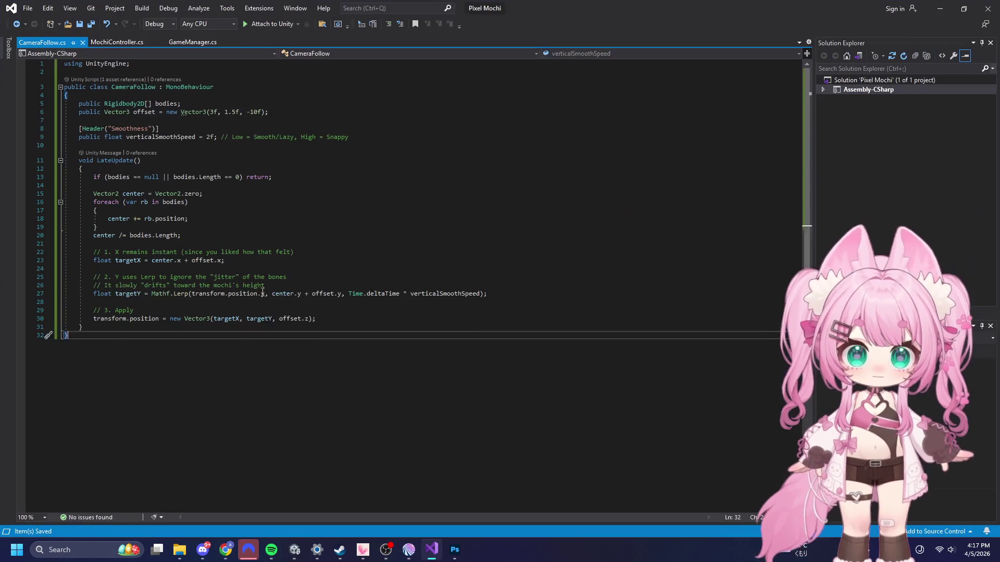
- Paste the SmoothDamp CameraFollow code (verticalMaxSpeed 20, verticalSmoothTime 0.05) and save it
key("ctrl+a")
type("using UnityEngine;  public class CameraFollow : MonoBehaviour {     public Rigidbody2D[] bodies;     public Vector3 offset = new Vector3(3f, 1.5f, -10f);      [Header(\"Follow Speeds\")]     public float verticalMaxSpeed = 20f; // How fast the camera can \"fall\"     public float verticalSmoothTime = 0.05f; // How much it ignores small jitters      private float currentYVelocity;      void LateUpdate()     {         if (bodies == null || bodies.Length == 0) return;          Vector2 center = Vector2.zero;         foreach (var rb in bodies) center += rb.position;         center /= bodies.Length;          // 1. X remains instant/locked         float targetX = center.x + offset.x;          // 2. Y uses SmoothDamp with a high MaxSpeed         // SmoothDamp is better than Lerp for falling because it handles velocity         float targetY = Mathf.SmoothDamp(             transform.position.y,             center.y + offset.y,             ref currentYVelocity,             verticalSmoothTime,             verticalMaxSpeed         );          // 3. Apply         transform.position = new Vector3(targetX, targetY, offset.z);     } }")
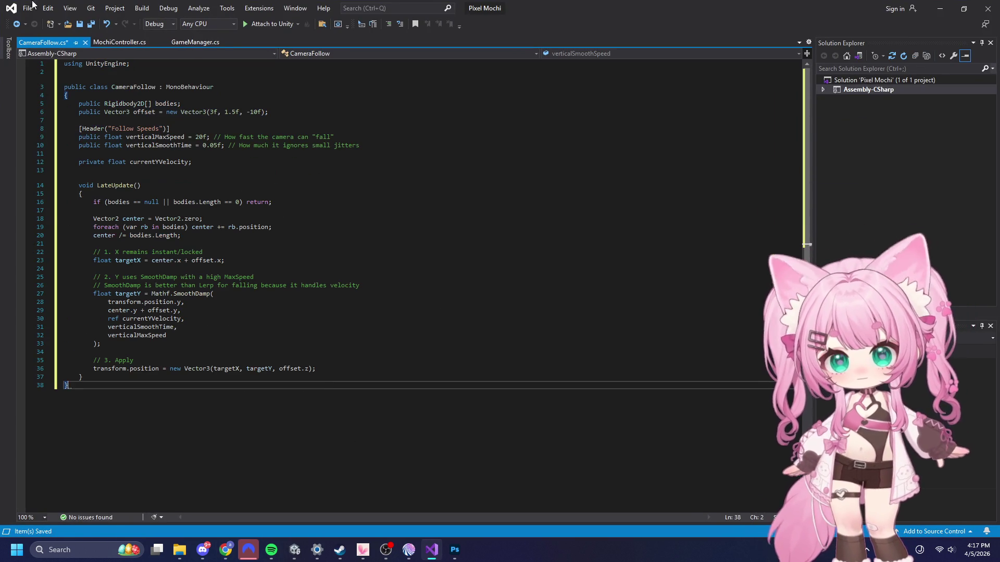
left_click(27, 9)
left_click(47, 131)
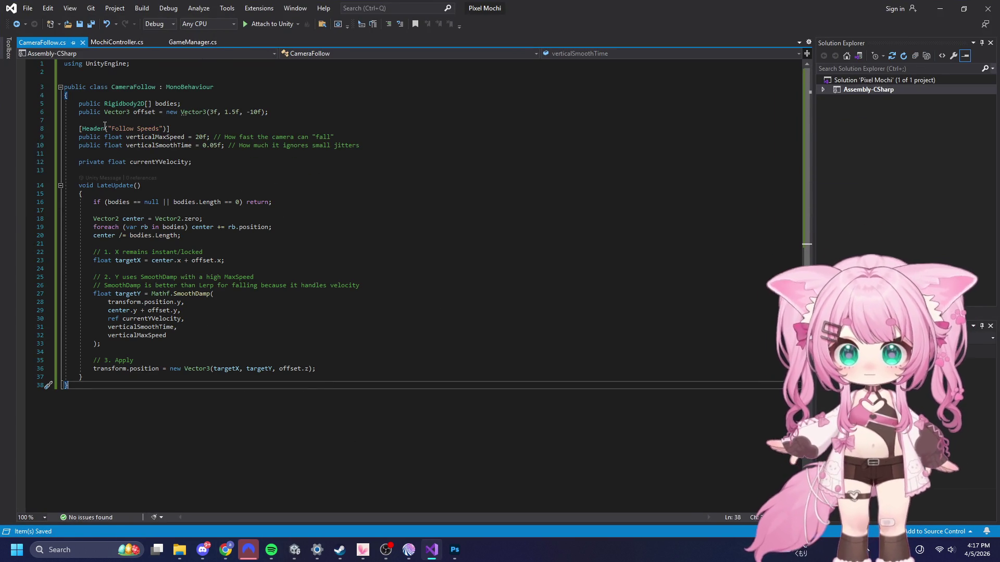
left_click(948, 11)
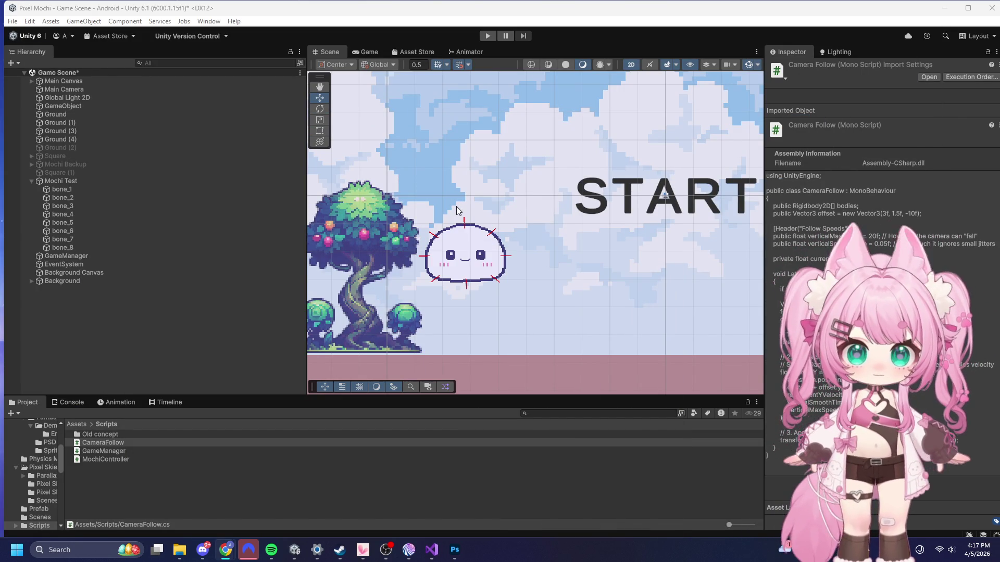
- Playtest the mochi jumping beside the tall wall with the SmoothDamp camera, then stop
left_click(488, 36)
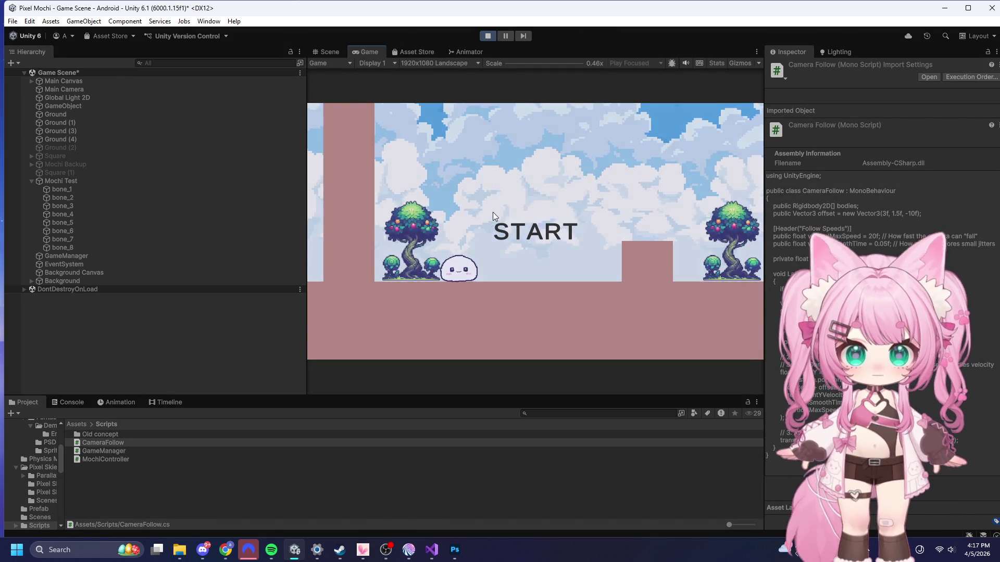
left_click(494, 215)
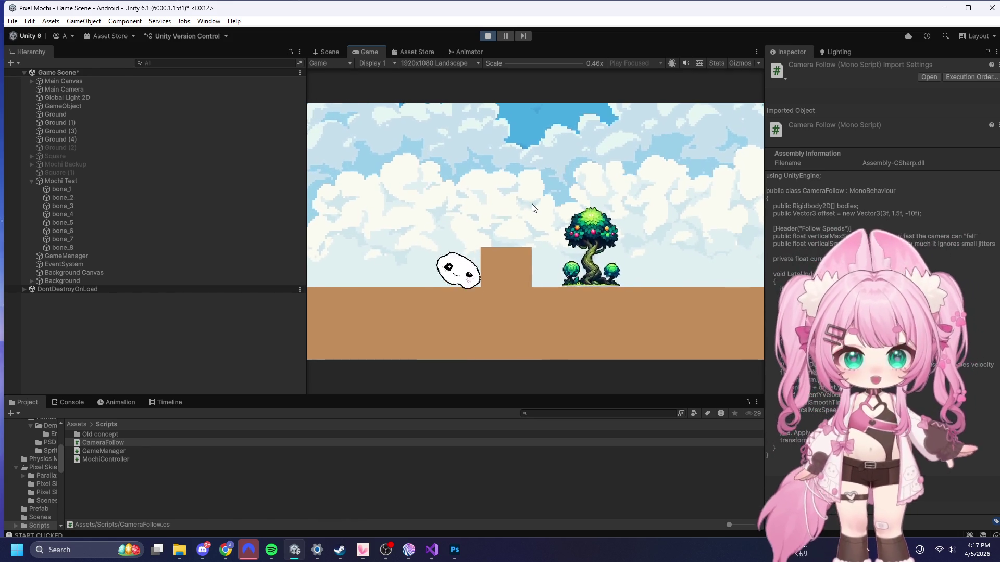
key("space")
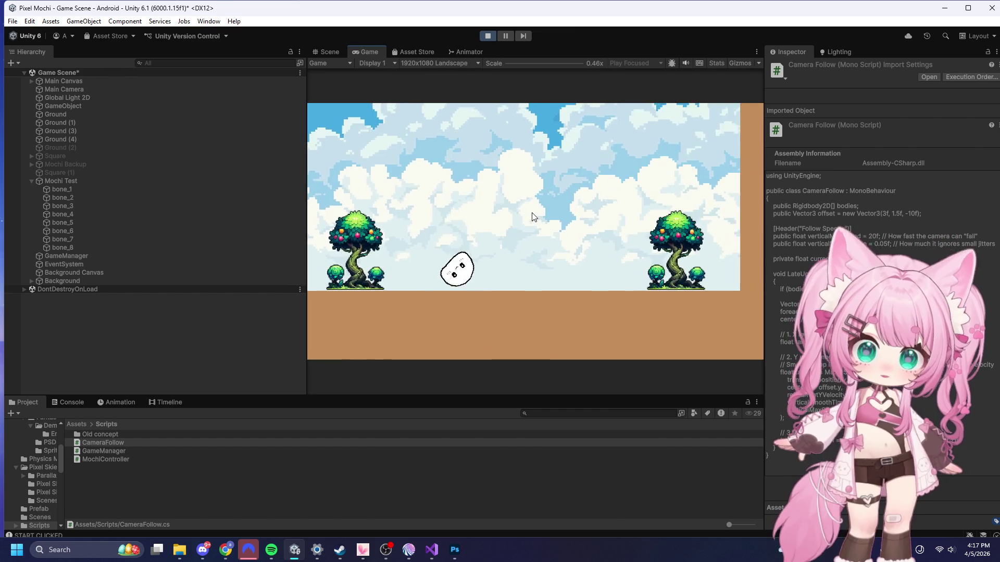
key("a")
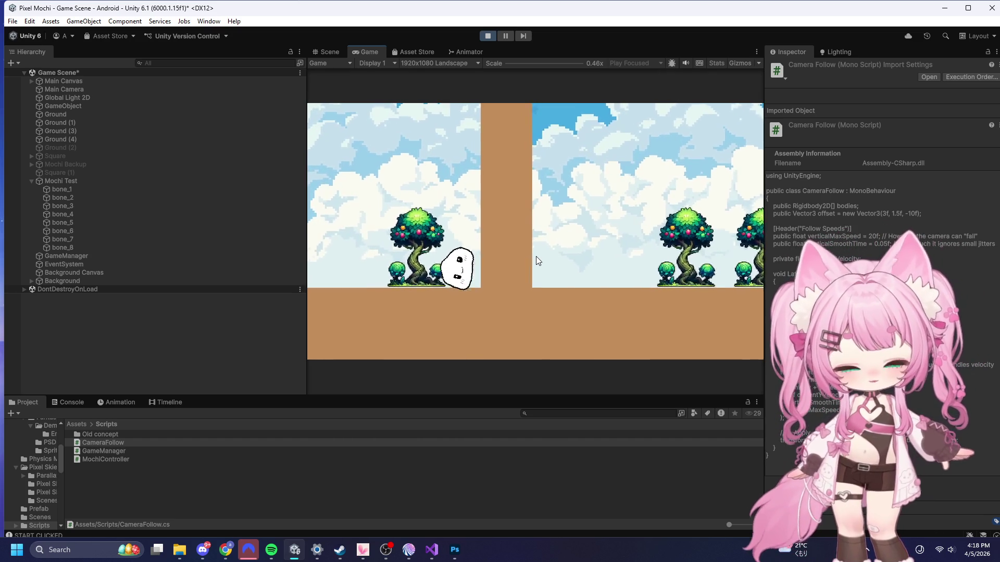
key("space")
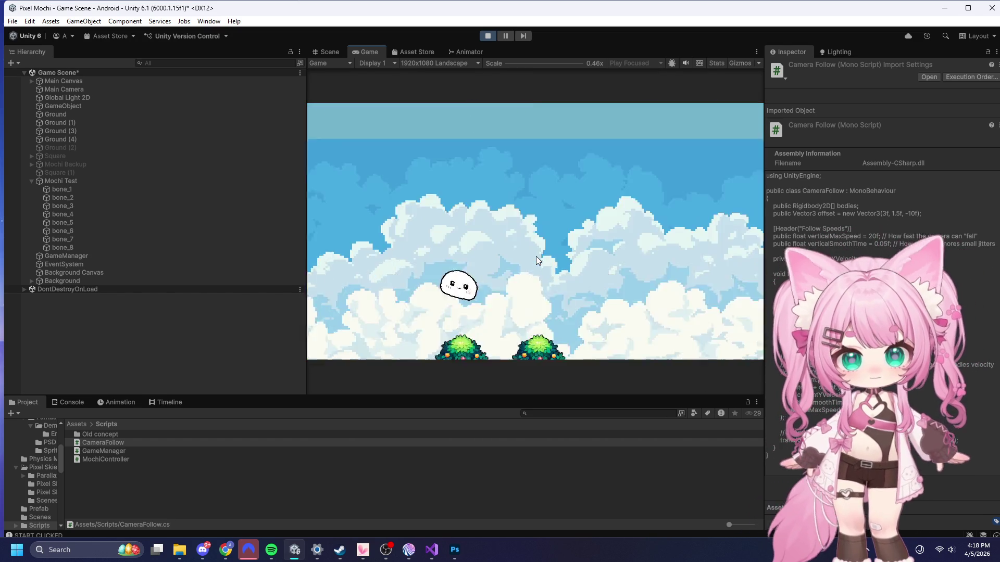
left_click(487, 35)
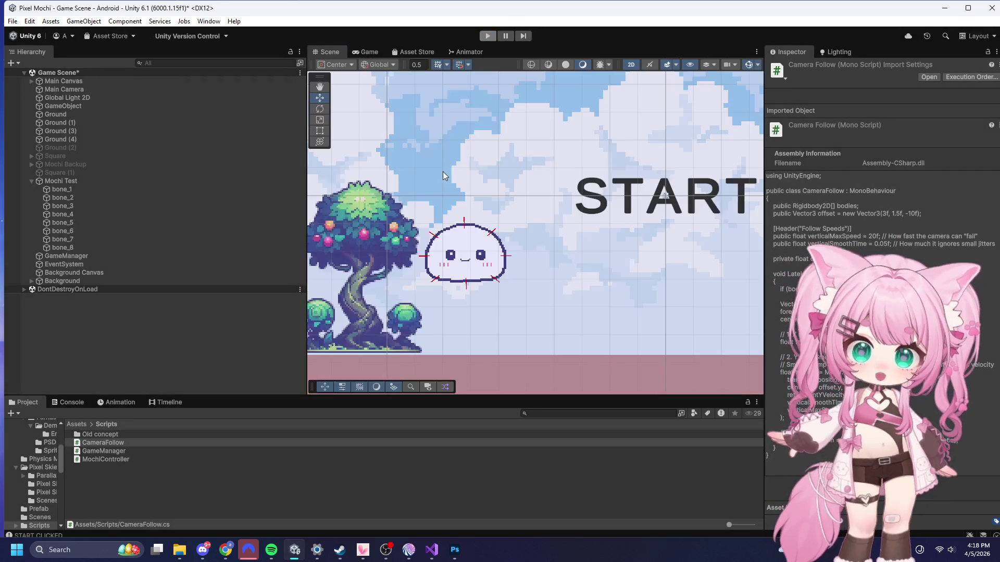
- Switch from Unity to Visual Studio showing CameraFollow.cs
key("alt+Tab")
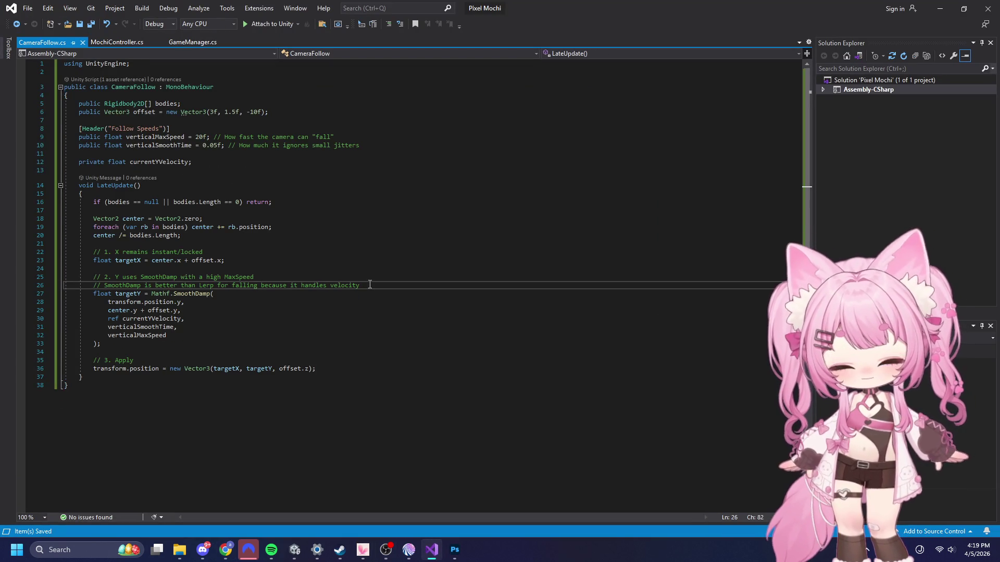
- Paste the MoveTowards CameraFollow code with climbSpeed 5f and snapThreshold 0.05f, and save all
key("ctrl+a")
type("using UnityEngine;  public class CameraFollow : MonoBehaviour {     public Rigidbody2D[] bodies;     public Vector3 offset = new Vector3(3f, 1.5f, -10f);      [Header(\"Speeds\")]     public float climbSpeed = 5f; // How fast the camera follows up/down     public float snapThreshold = 0.05f; // Ignore any movement smaller than this      void LateUpdate()     {         if (bodies == null || bodies.Length == 0) return;          // 1. Get the raw center         float totalY = 0;         float totalX = 0;         foreach (var rb in bodies)         {             totalX += rb.position.x;             totalY += rb.position.y;         }         float centerX = totalX / bodies.Length;         float centerY = totalY / bodies.Length;          // 2. X is hard-locked (Stable)         float targetX = centerX + offset.x;          // 3. Y Calculation (The Fix)         float currentY = transform.position.y;         float desiredY = centerY + offset.y;          // Only move Y if the difference is larger than our threshold         // This \"kills\" the micro-vibrations from the physics bones         if (Mathf.Abs(desiredY - currentY) > snapThreshold)         {             currentY = Mathf.MoveTowards(currentY, desiredY, climbSpeed * Time.deltaTime);         }          transform.position = new Vector3(targetX, currentY, offset.z);     } }")
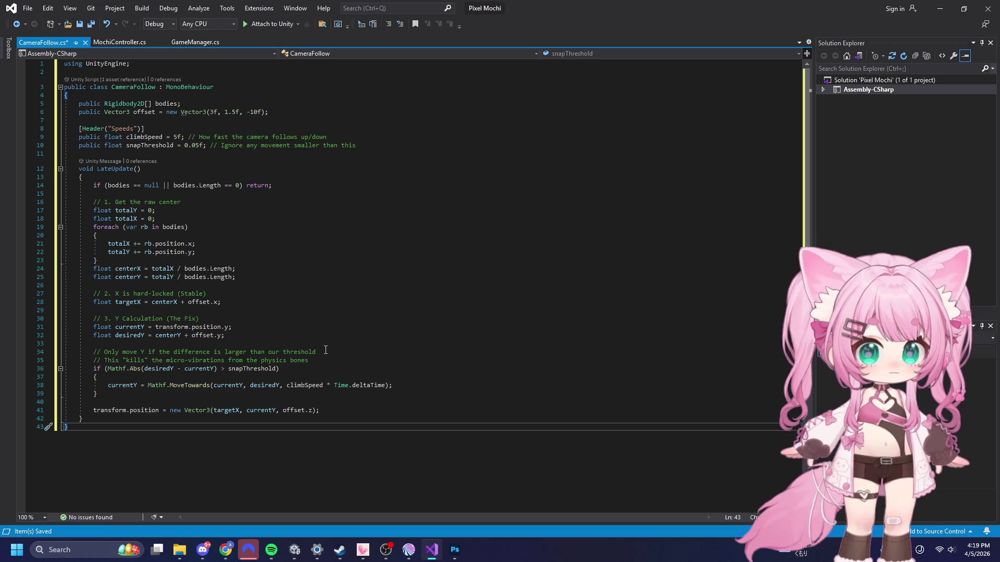
left_click(28, 9)
left_click(72, 131)
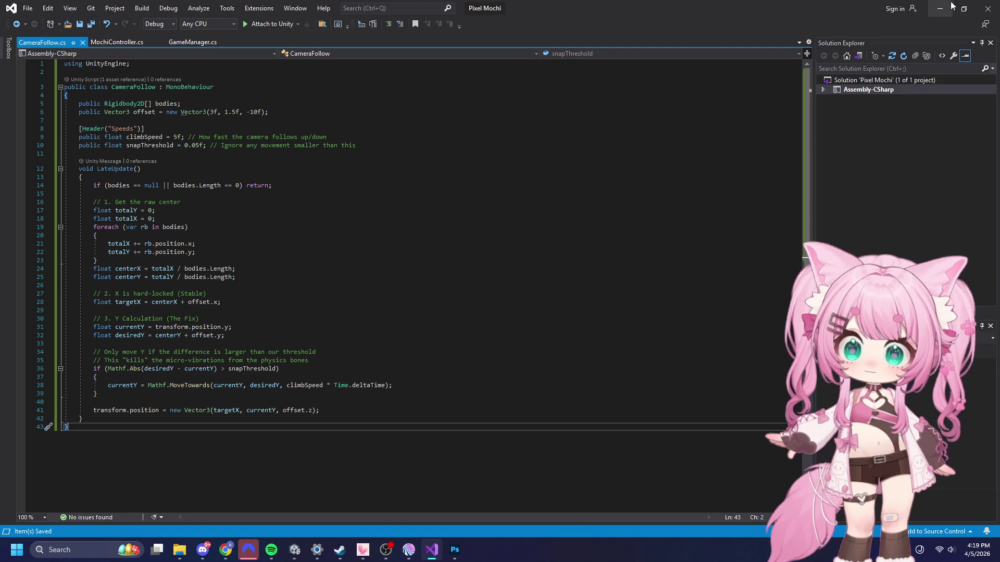
left_click(944, 12)
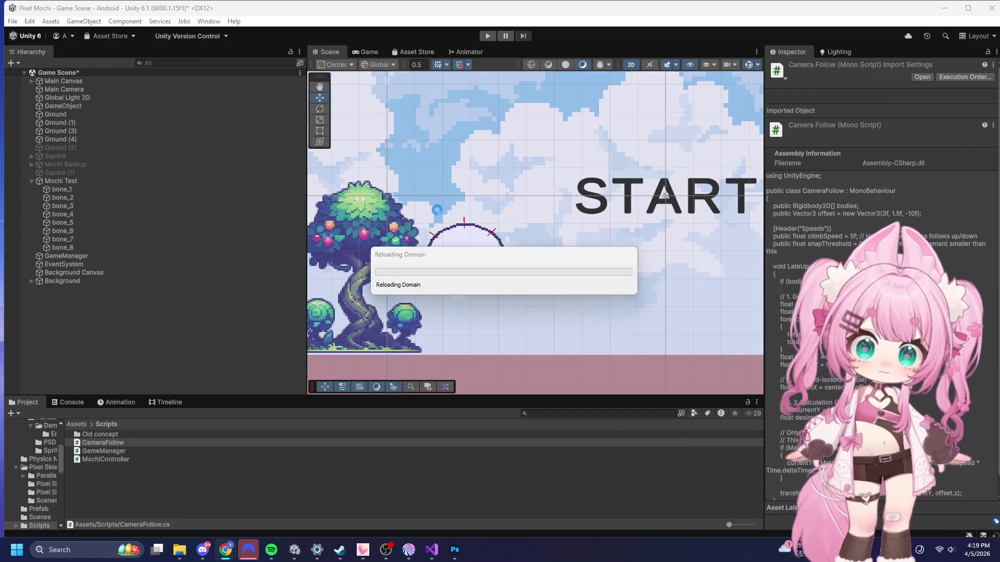
- Enter play mode and start the level from its START screen
left_click(489, 35)
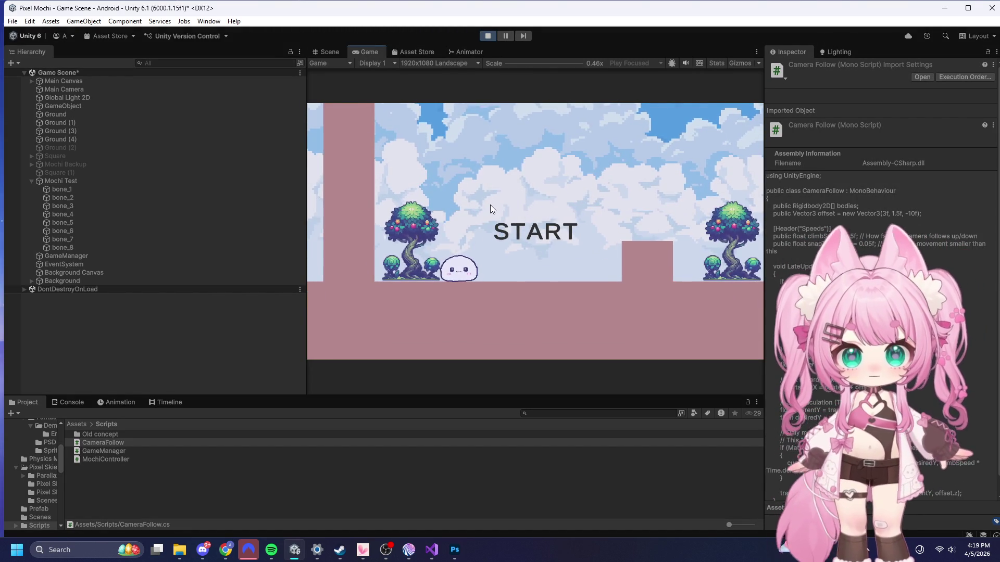
left_click(503, 223)
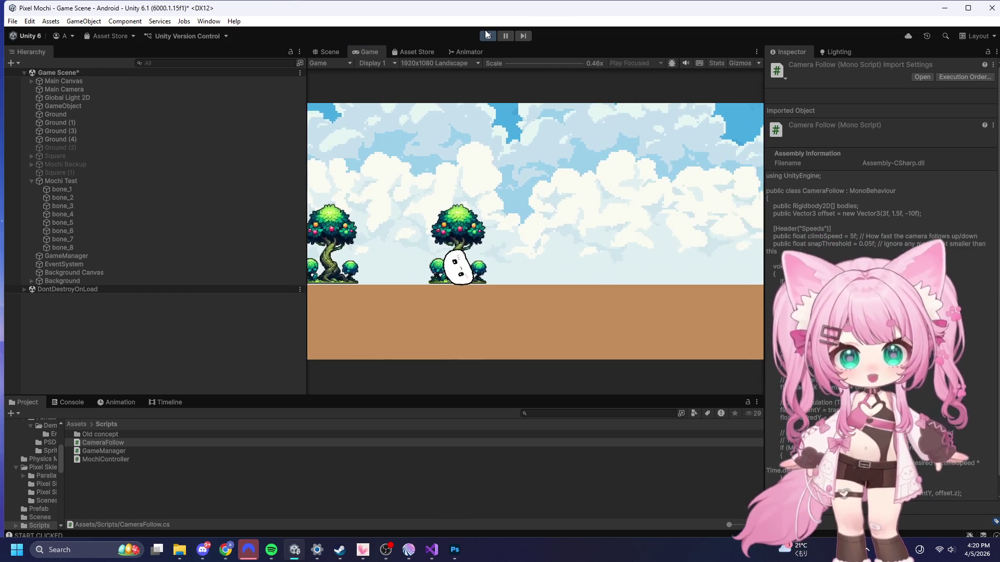
- Stop the game and duplicate tall wall Ground (4), moving the copy right to X 39.5
left_click(486, 35)
scroll(390, 158, "down", 3)
scroll(461, 232, "down", 2)
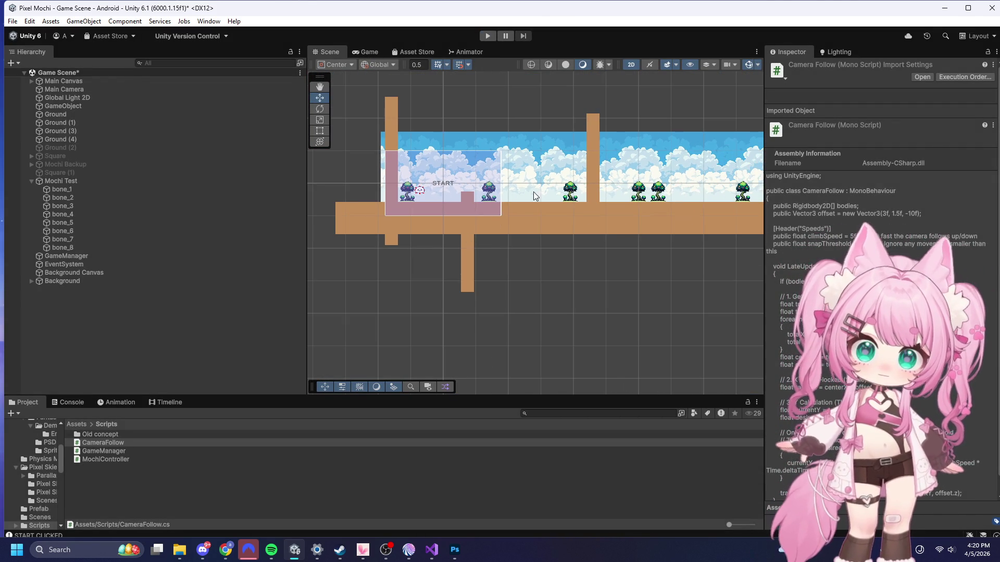
left_click(598, 159)
key("ctrl+d")
left_click_drag(633, 165, 741, 167)
- Duplicate that wall again as Ground (6) at X 56 and enter play mode
scroll(405, 179, "down", 1)
scroll(404, 179, "down", 1)
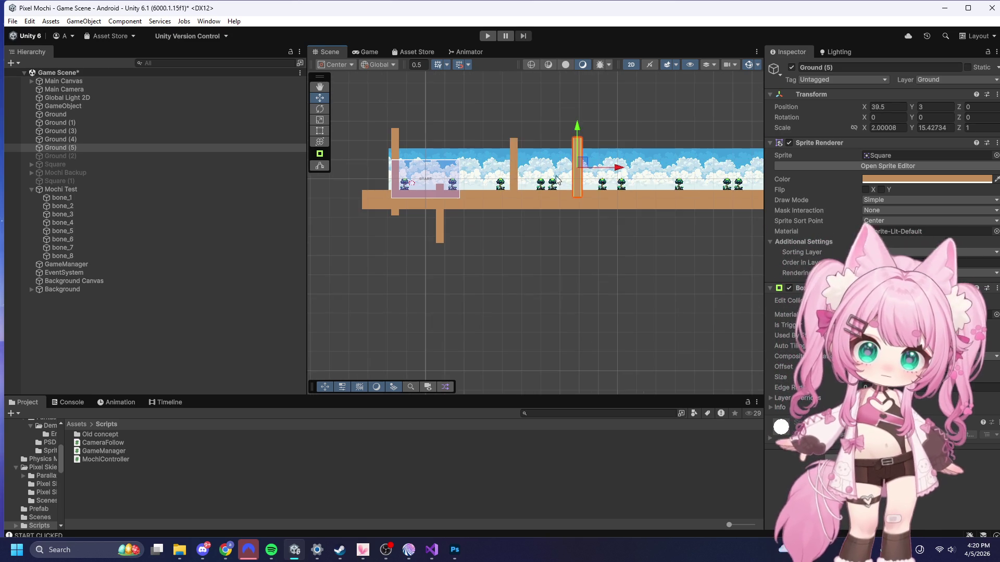
key("ctrl+d")
mouse_move(613, 168)
left_mouse_down()
mouse_move(550, 169)
mouse_move(679, 179)
left_mouse_up()
left_click(487, 36)
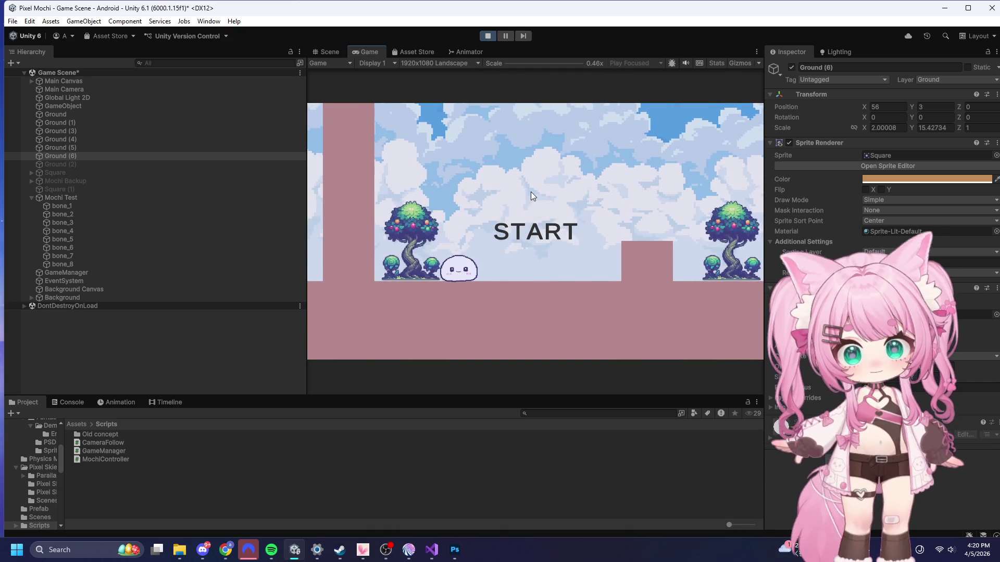
- Play the level, jumping the mochi over the block and up the tall walls, then stop
left_click(530, 193)
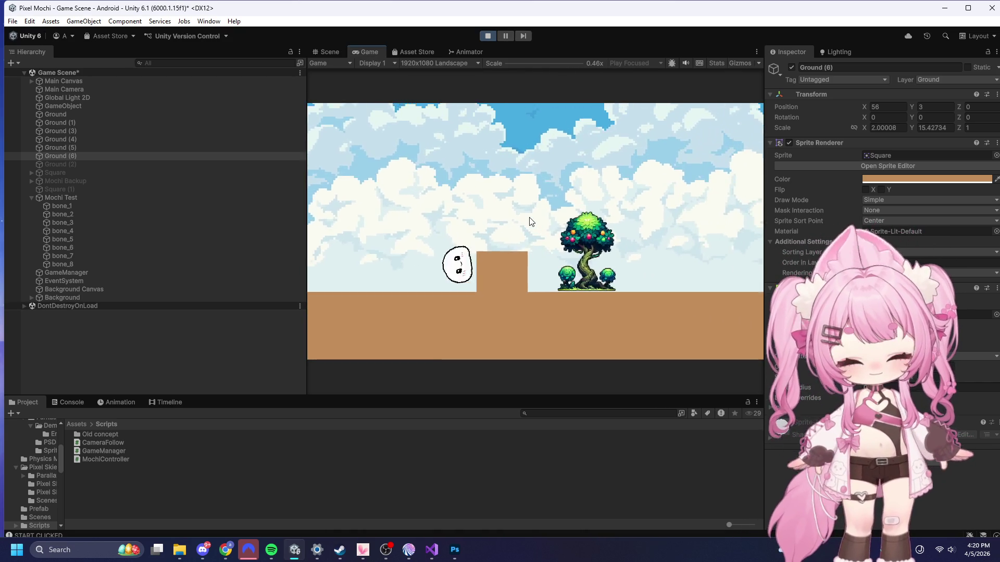
left_click(530, 221)
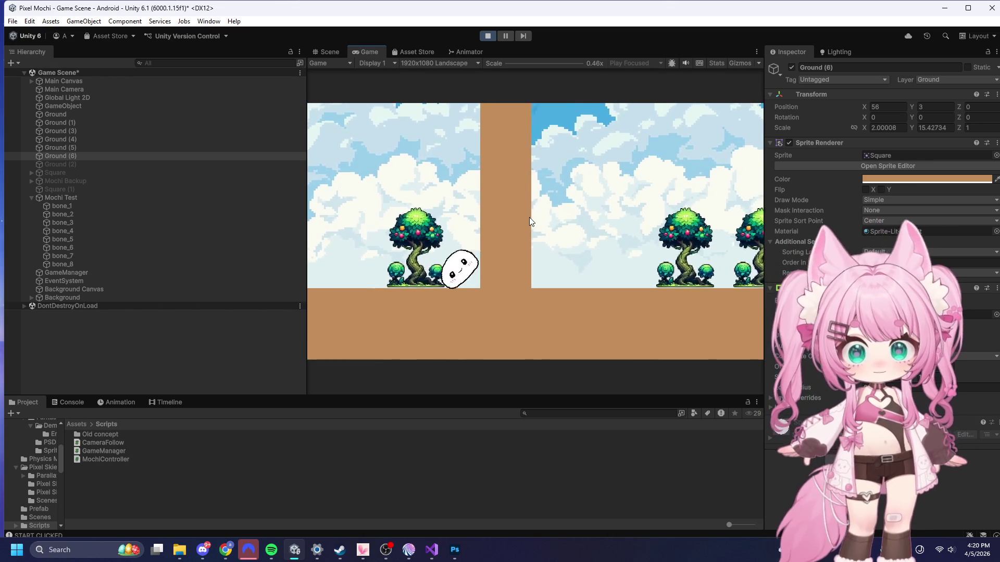
left_click(530, 221)
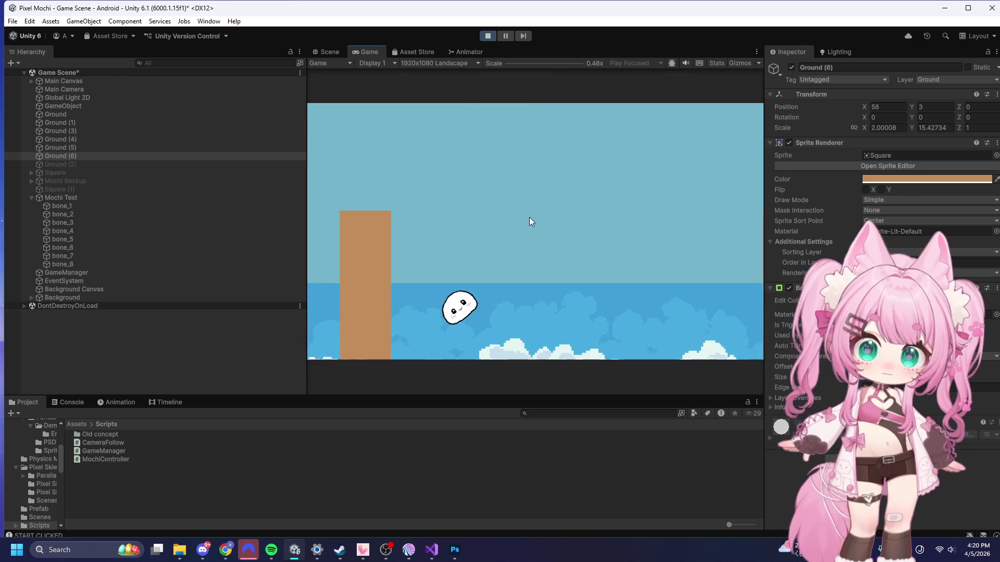
left_click(530, 217)
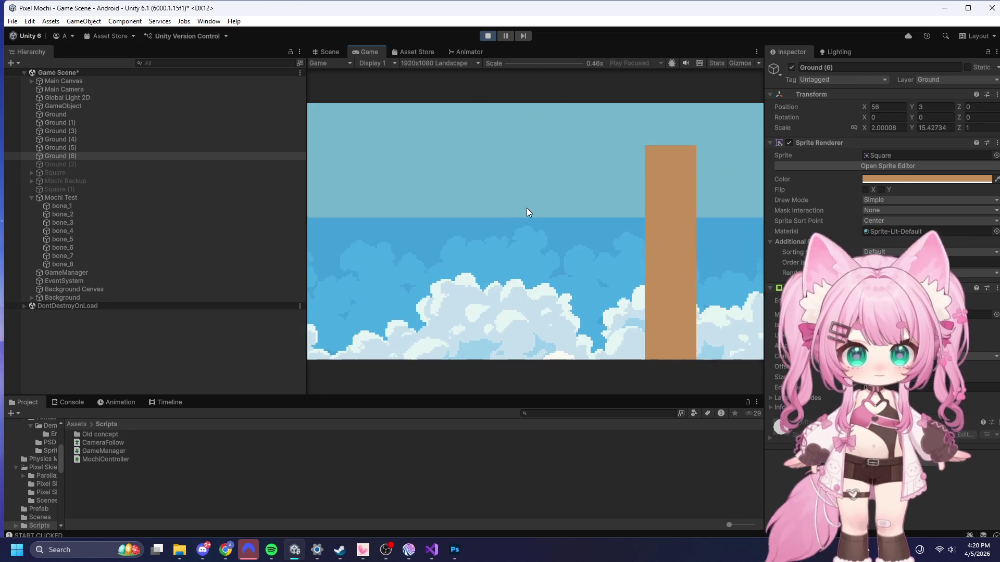
left_click(488, 36)
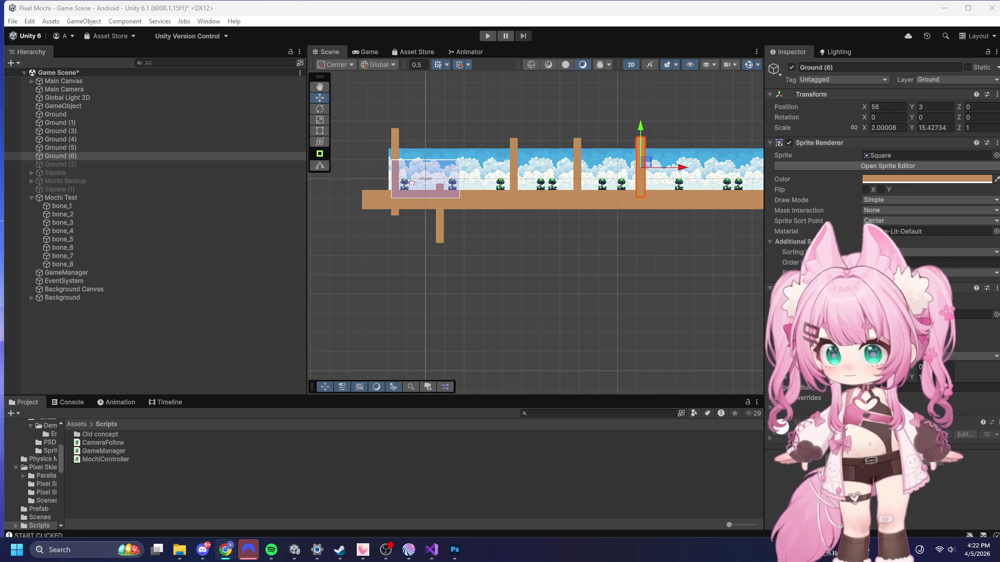
left_click(432, 550)
- Replace the CameraFollow code with the SmoothDamp version that smooths X and Y separately
left_click(338, 292)
key("ctrl+a")
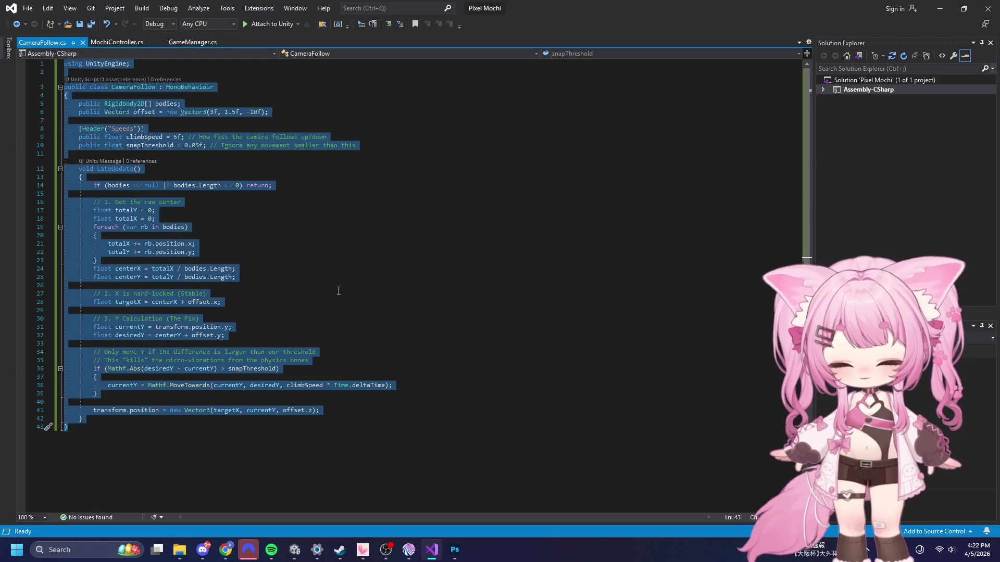
key("ctrl+v")
left_click(211, 202)
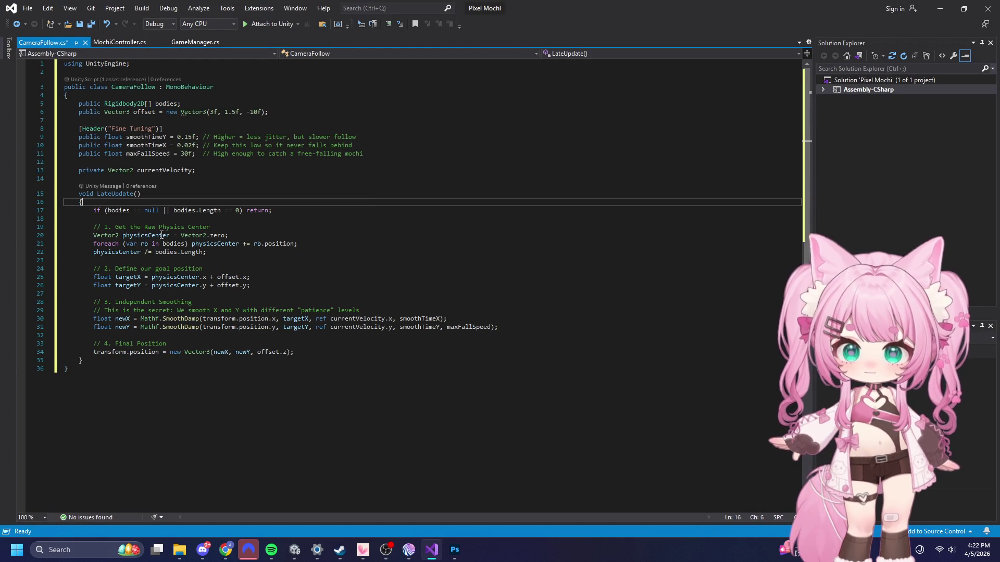
left_click(214, 225)
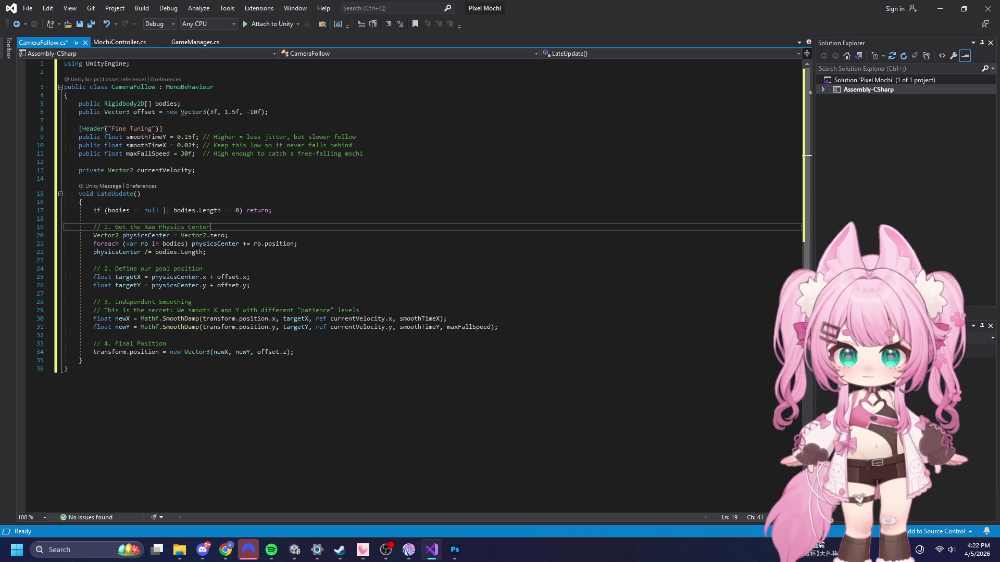
- Save the script, return to Unity and enter Play mode to test the camera
left_click(27, 8)
left_click(31, 130)
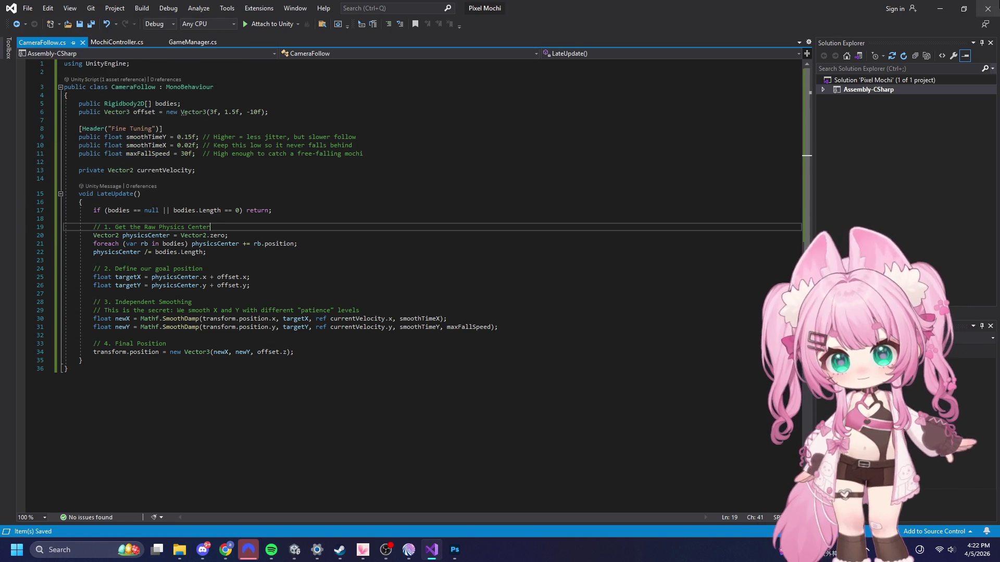
left_click(939, 12)
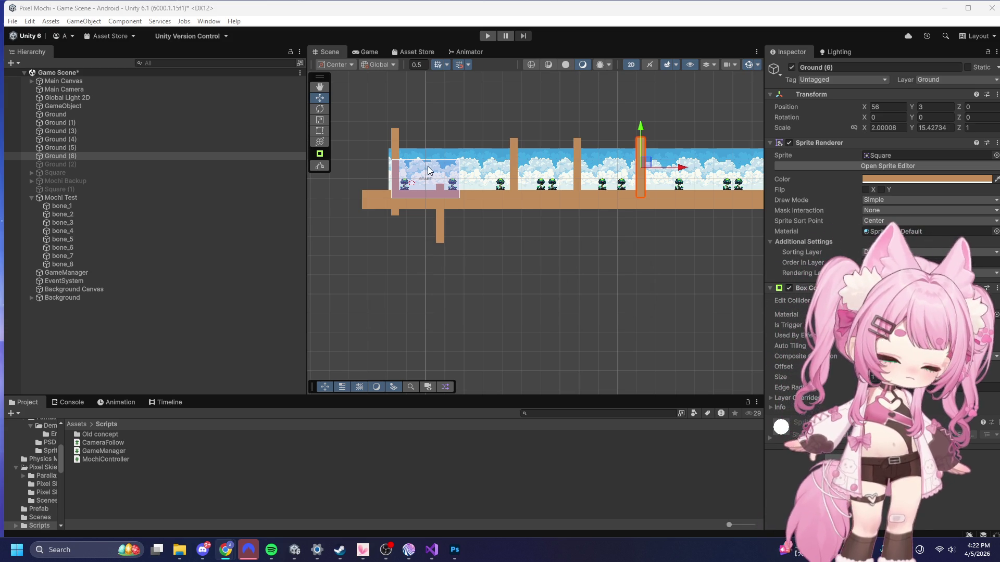
scroll(404, 136, "up", 5)
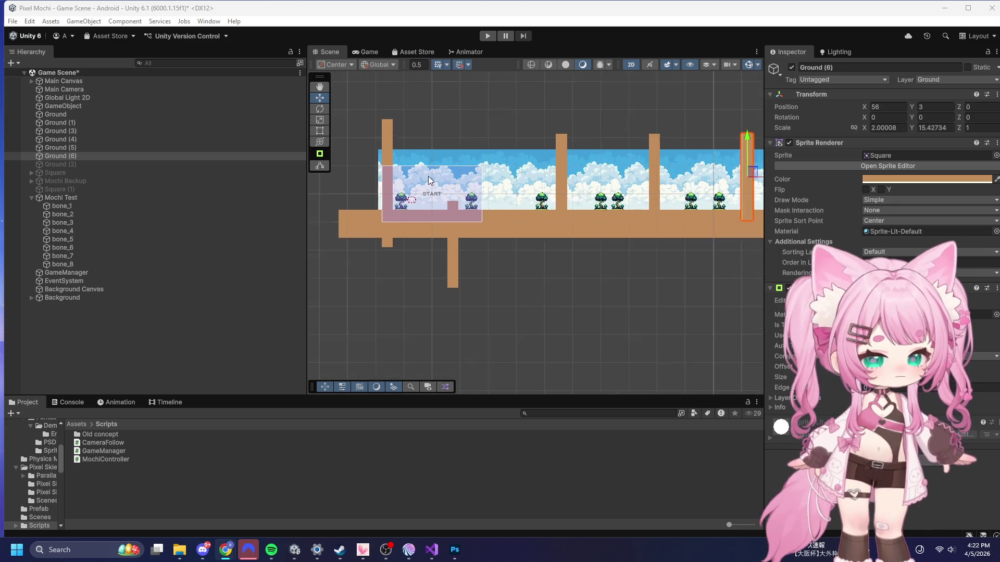
left_click(486, 37)
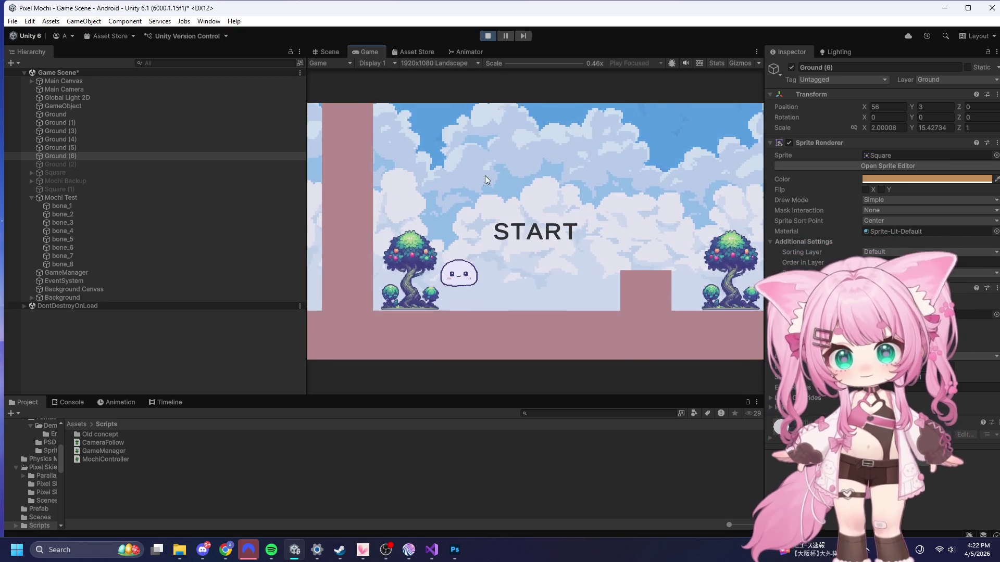
- Start the game, jump the mochi and climb it over the first tall wall
left_click(480, 146)
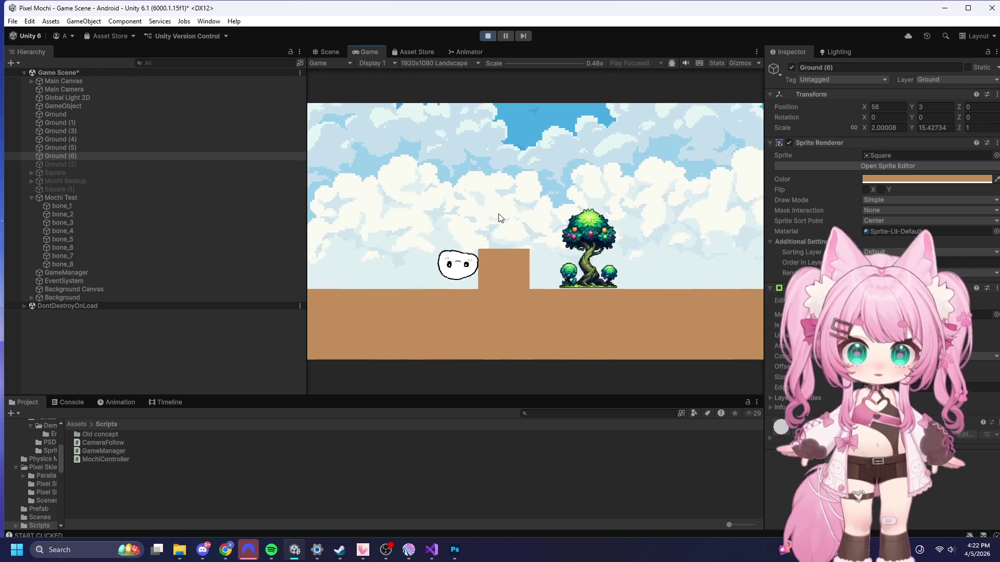
left_click(499, 218)
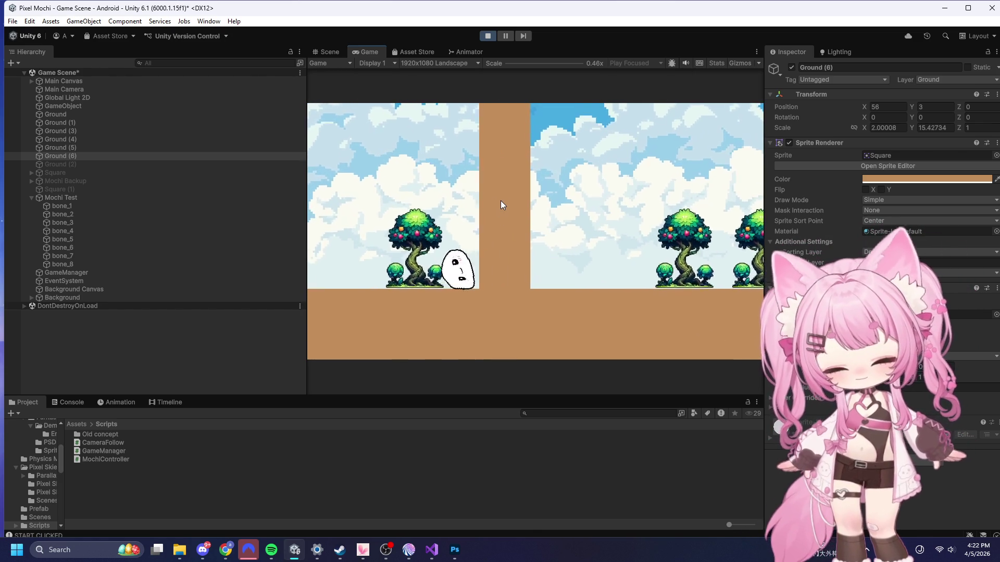
key("space")
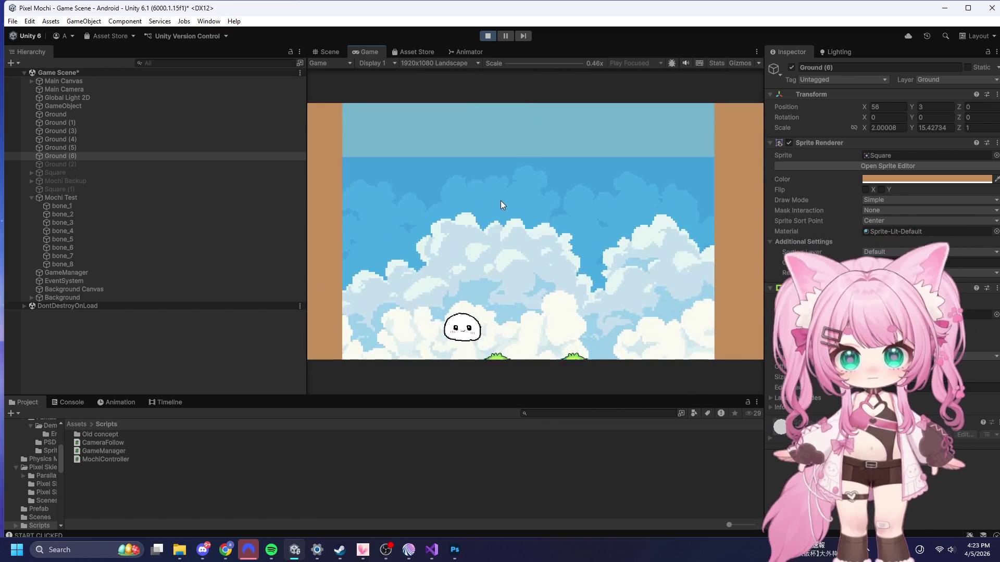
key("d")
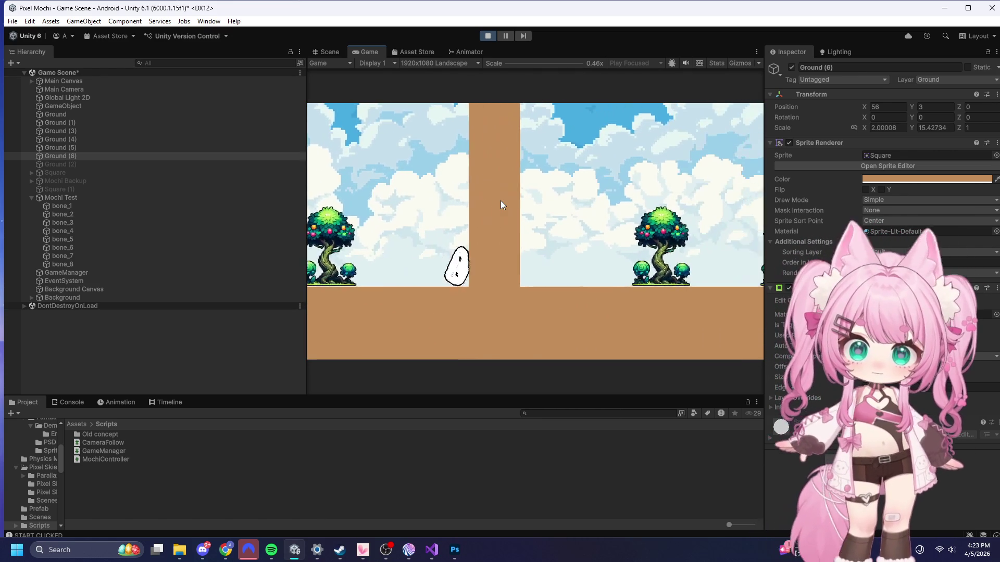
key("w")
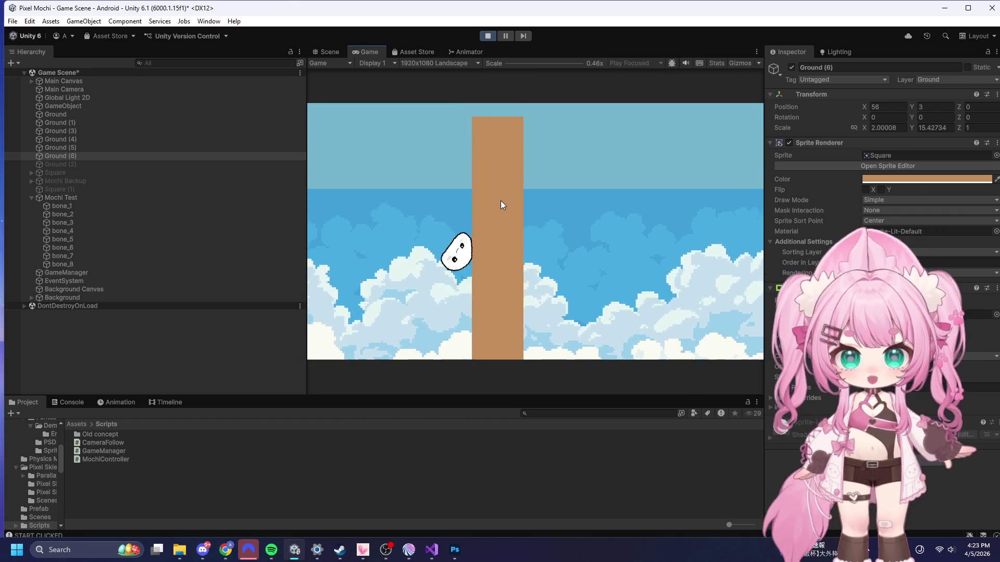
key("d")
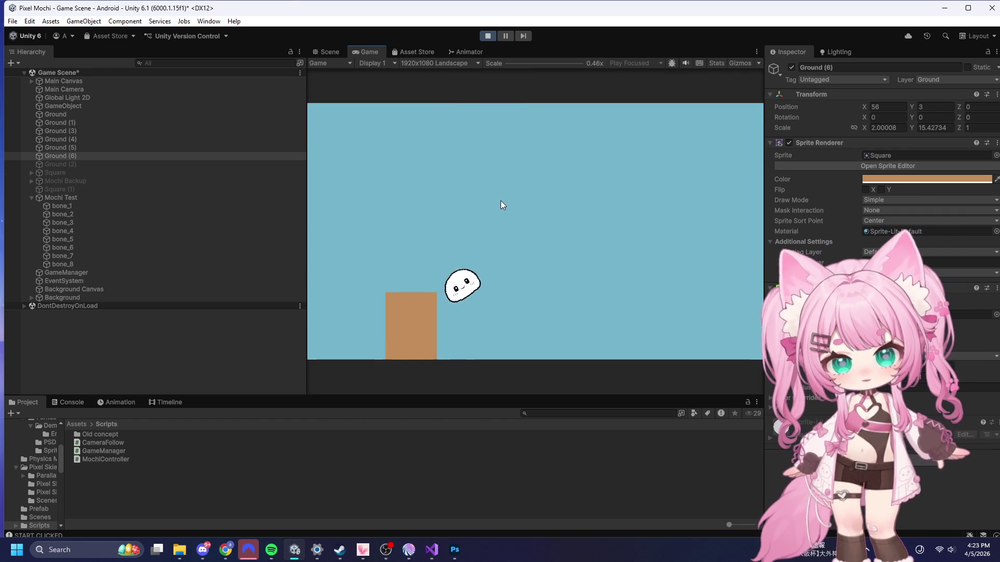
- Climb the next wall, roll the mochi off the pillar along the ground, then stop play mode
key("d")
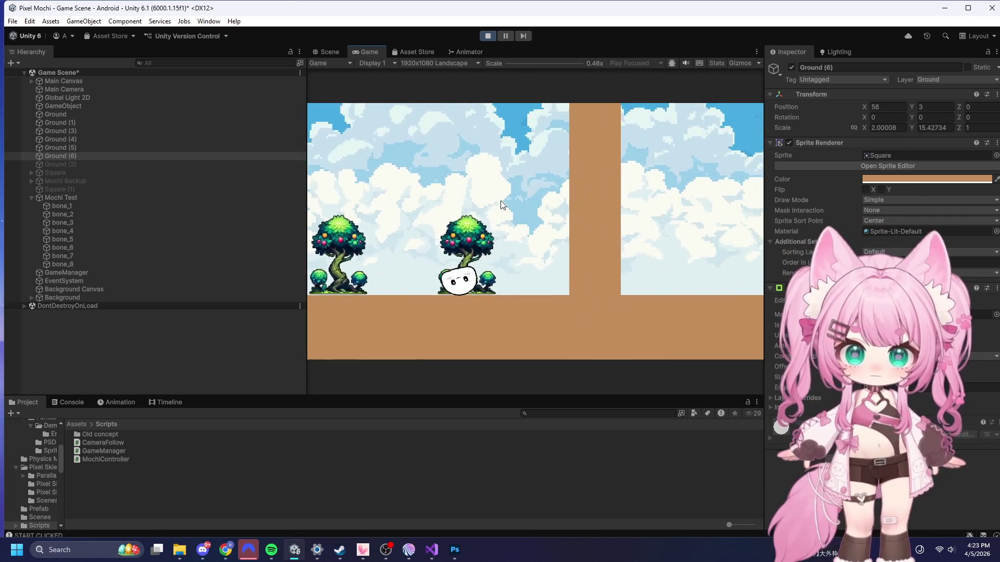
key("w")
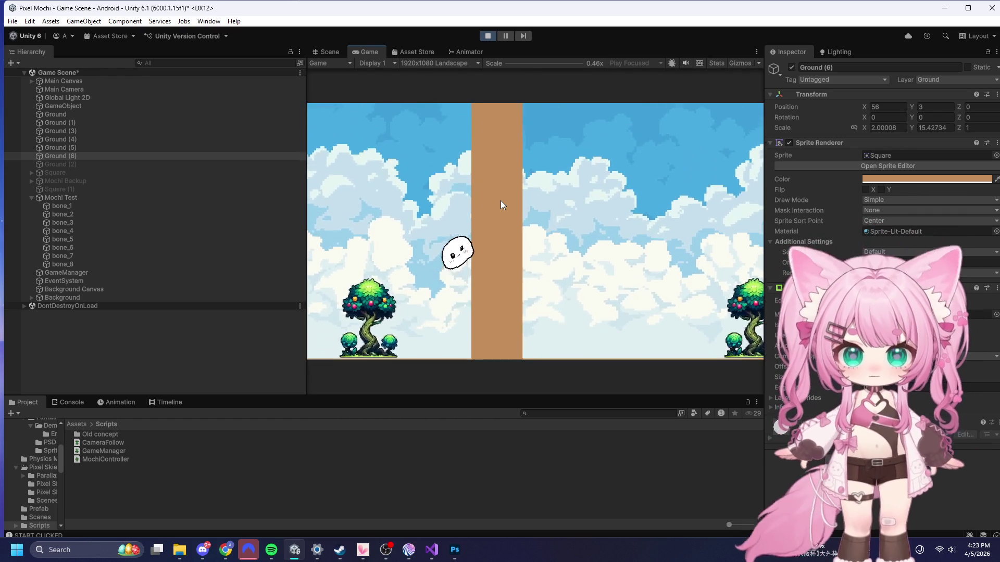
key("w")
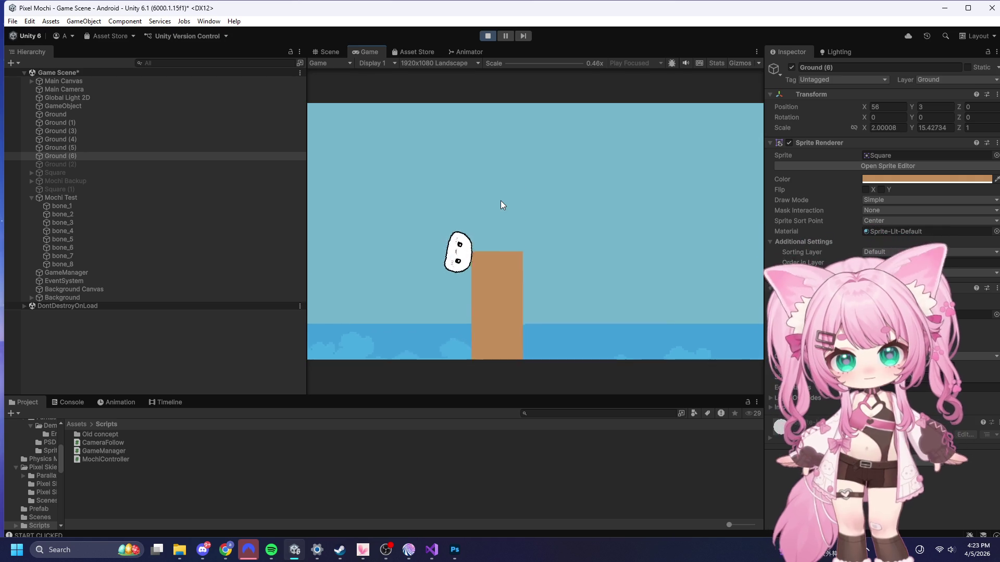
key("d")
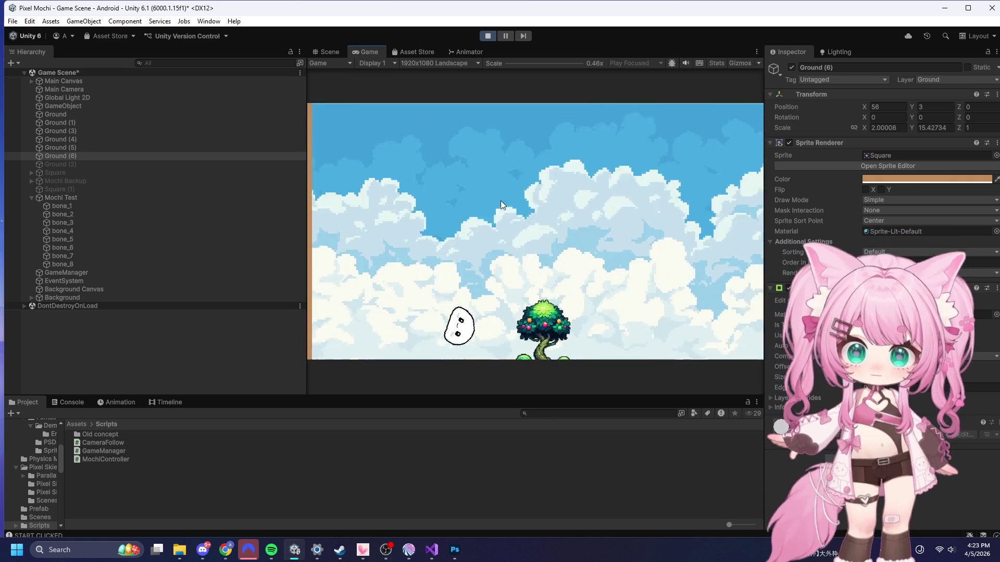
key("d")
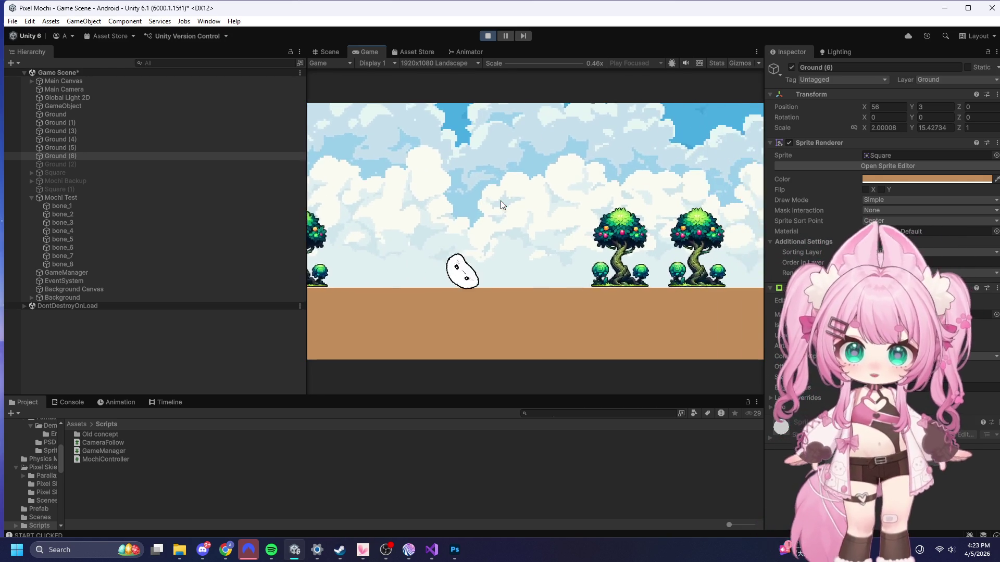
left_click(487, 36)
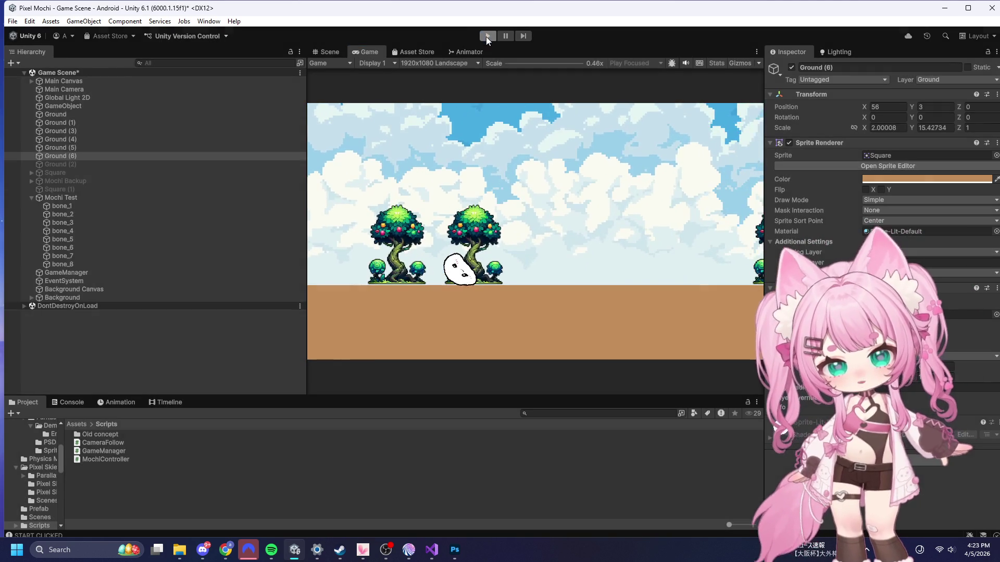
- Nudge the Ground (6) pillar along X and duplicate it
scroll(455, 95, "down", 2)
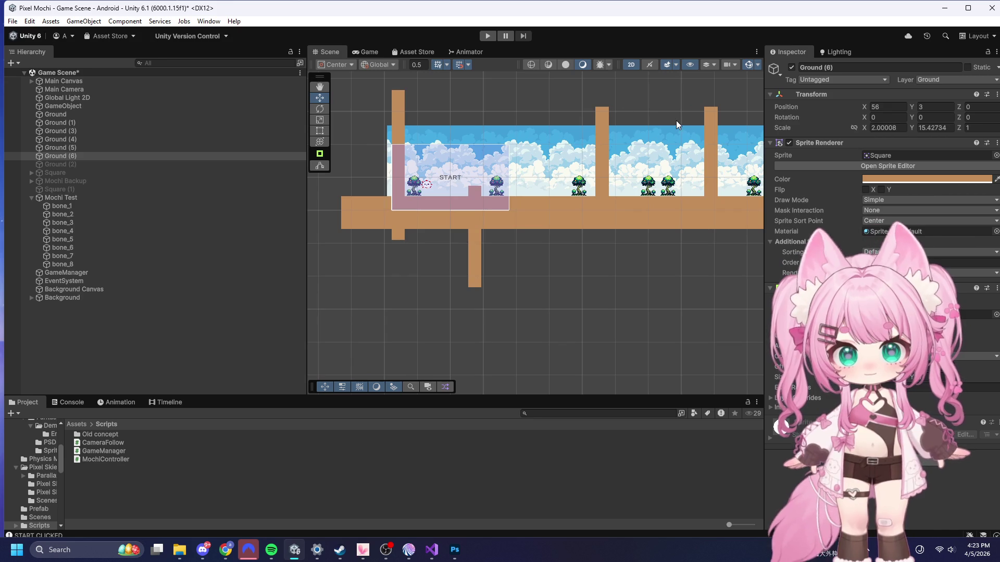
scroll(434, 167, "down", 3)
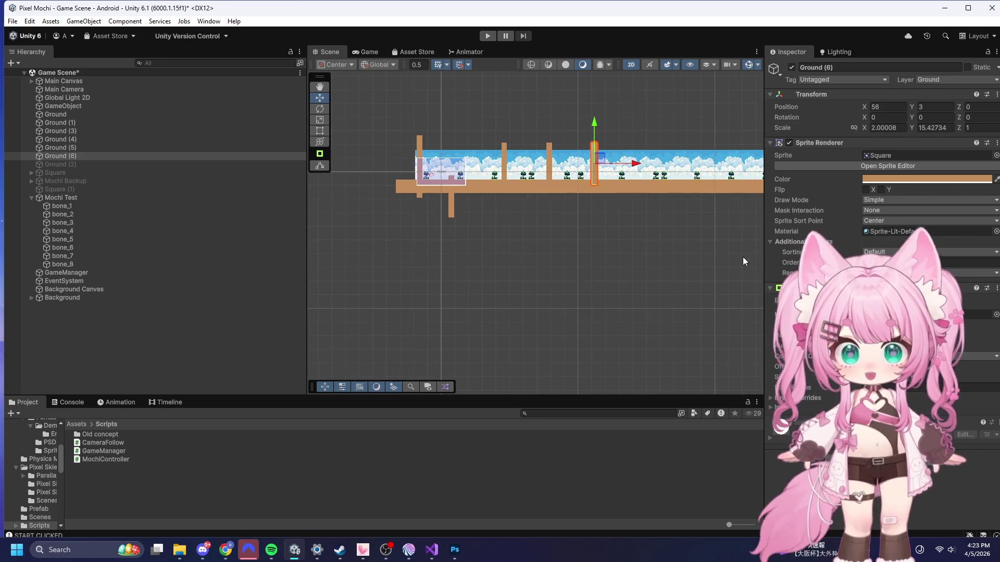
scroll(505, 210, "down", 1)
scroll(429, 144, "up", 2)
scroll(387, 147, "up", 1)
scroll(596, 151, "up", 3)
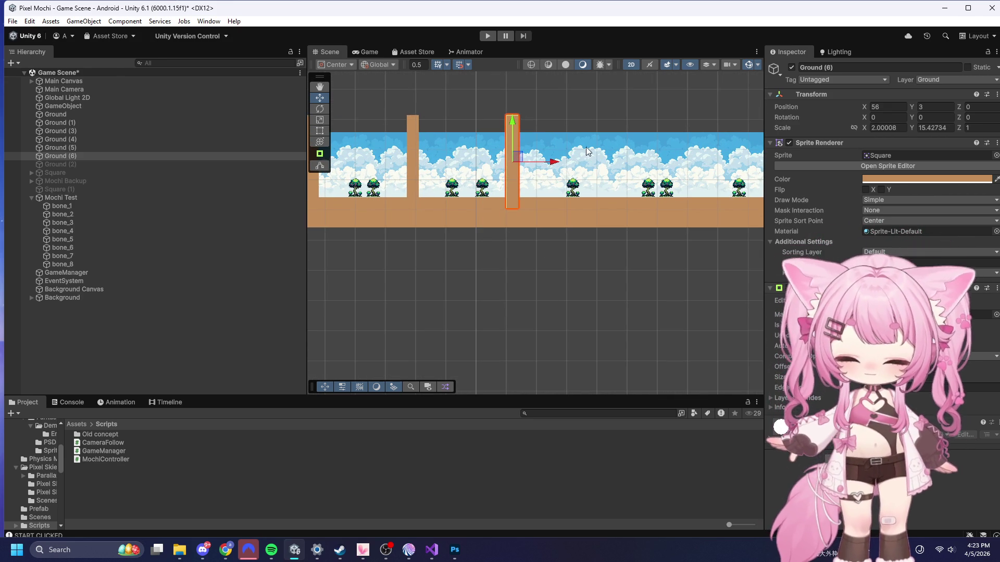
left_click_drag(559, 161, 772, 159)
key("ctrl+d")
- Add copies Ground (8) and Ground (9), sliding the last to X 156.5, then start Play mode
scroll(404, 165, "down", 1)
scroll(414, 205, "down", 6)
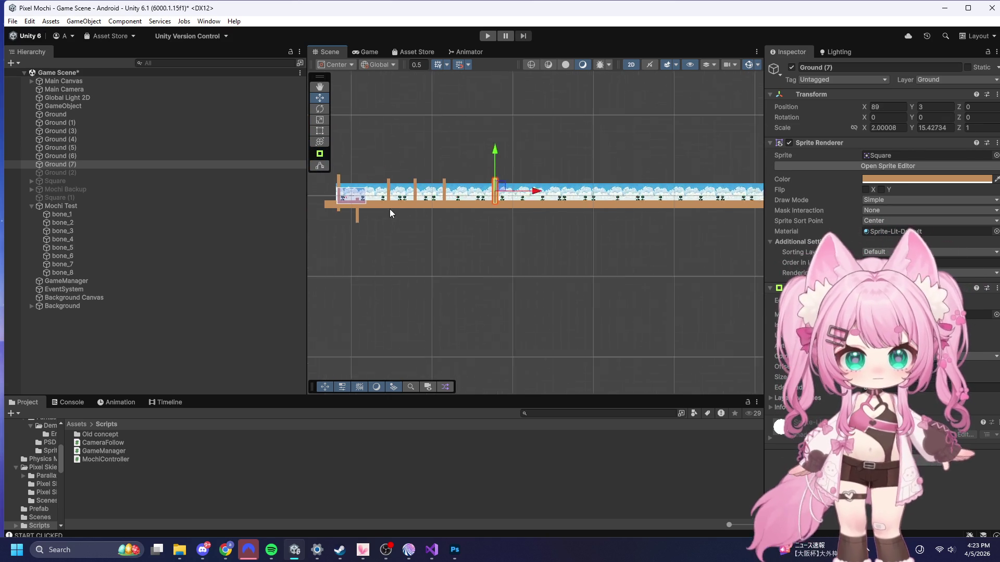
scroll(489, 206, "up", 3)
key("ctrl+d")
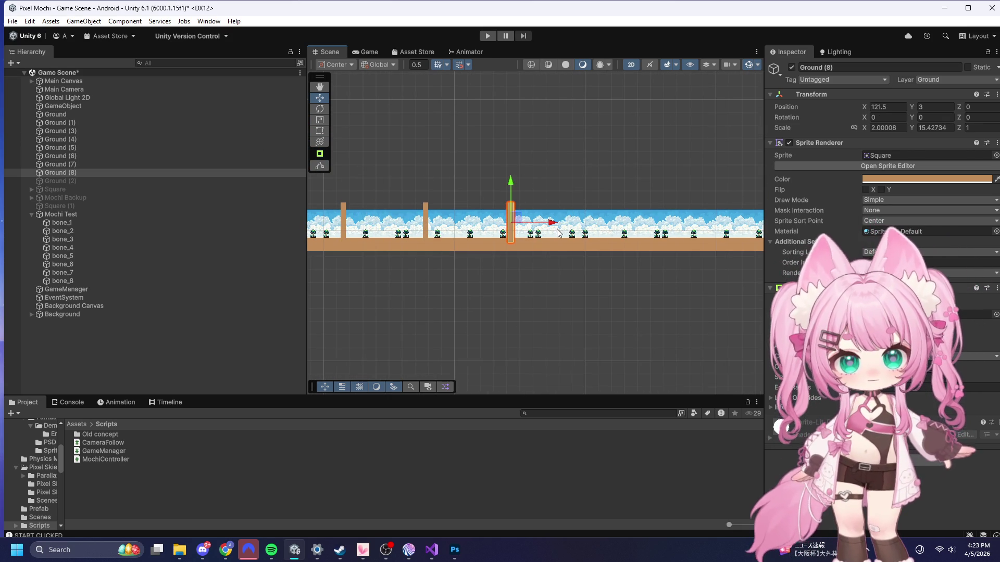
key("ctrl+v")
left_click_drag(642, 242, 635, 239)
left_click(488, 35)
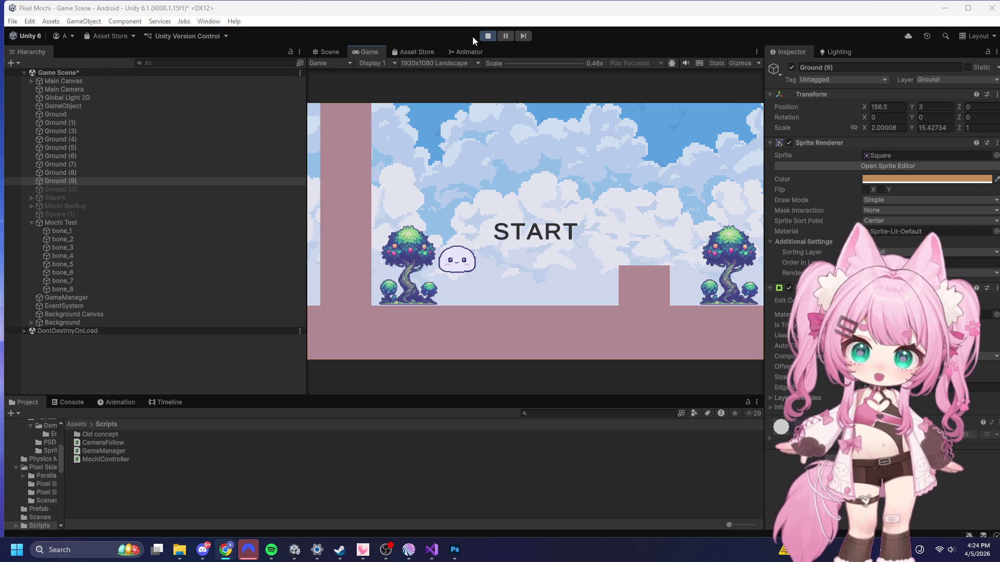
- Start the game, leap the mochi over the brown block, and stop play mode after the run
left_click(530, 211)
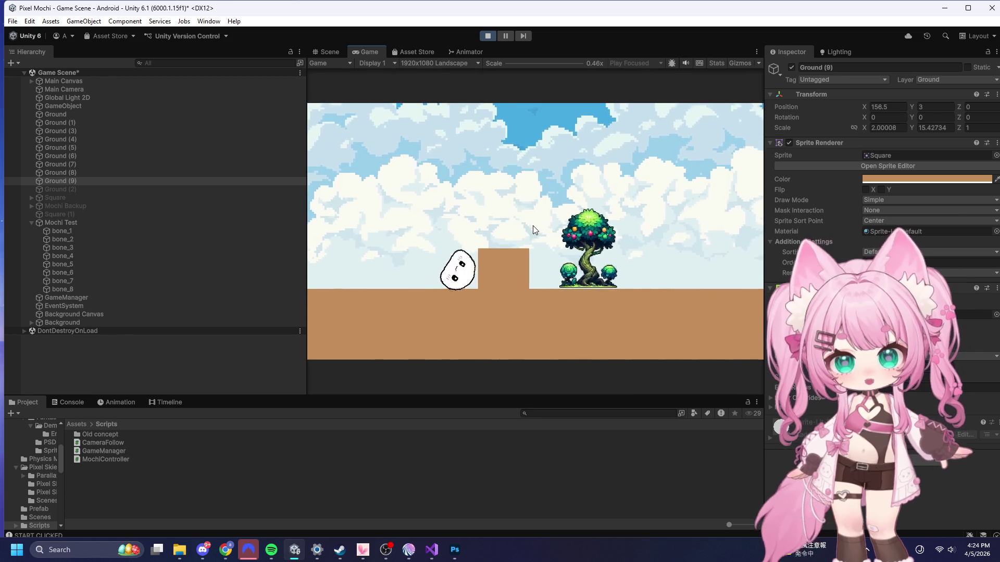
left_click(531, 227)
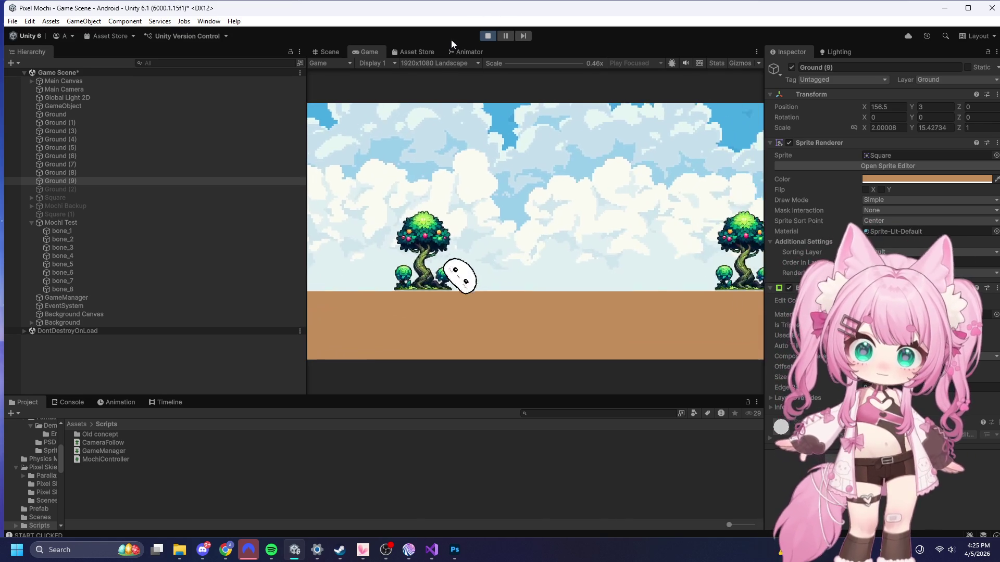
left_click(485, 35)
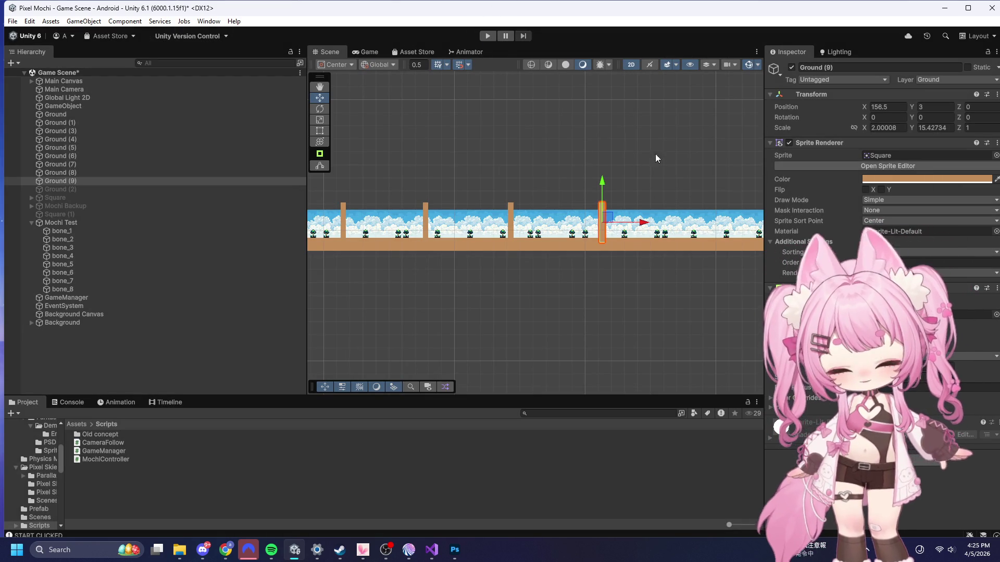
- Zoom around the Scene view to inspect the four pillars, then bring up CameraFollow.cs in Visual Studio
scroll(637, 252, "up", 5)
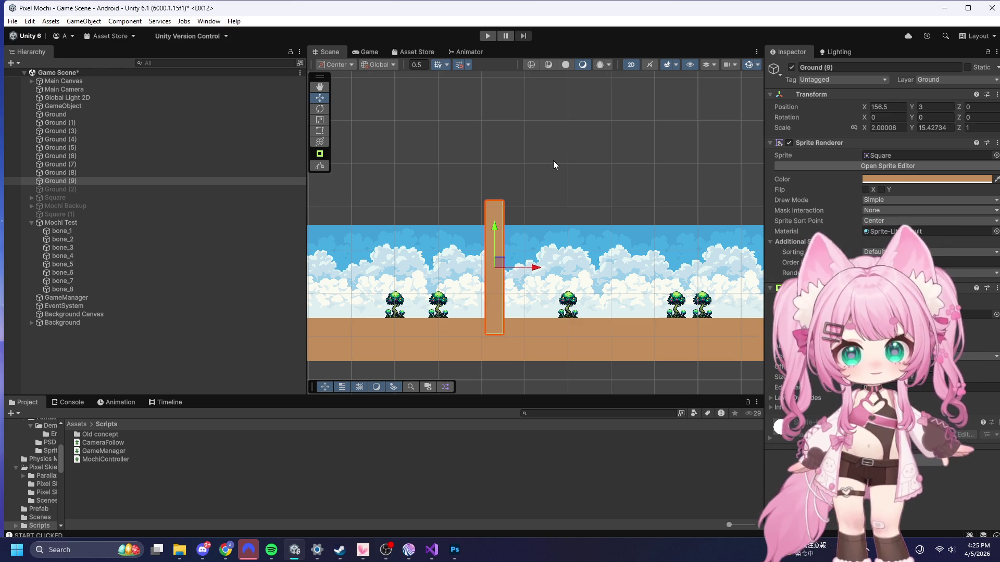
scroll(553, 160, "down", 8)
scroll(467, 231, "down", 3)
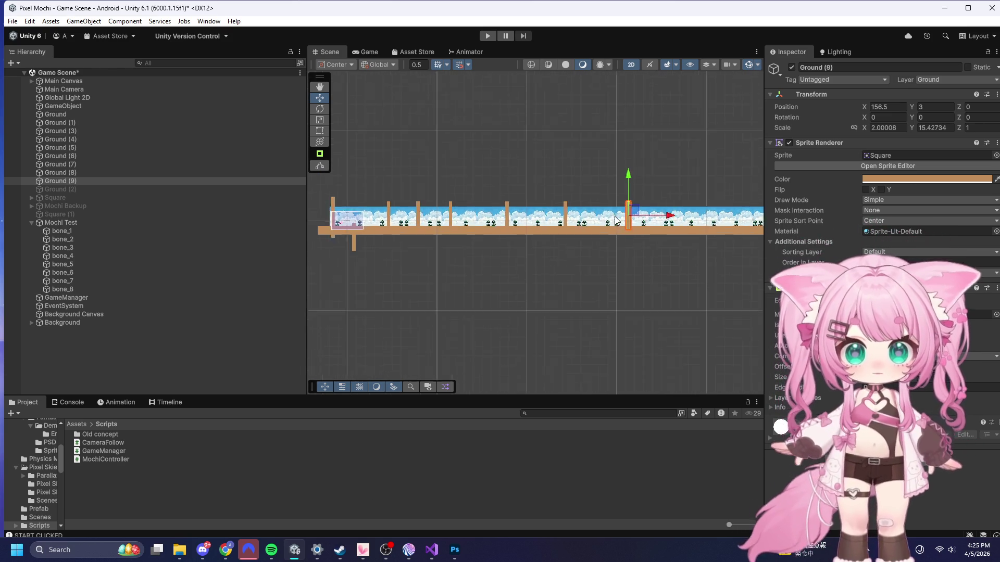
scroll(350, 221, "up", 6)
scroll(352, 217, "up", 8)
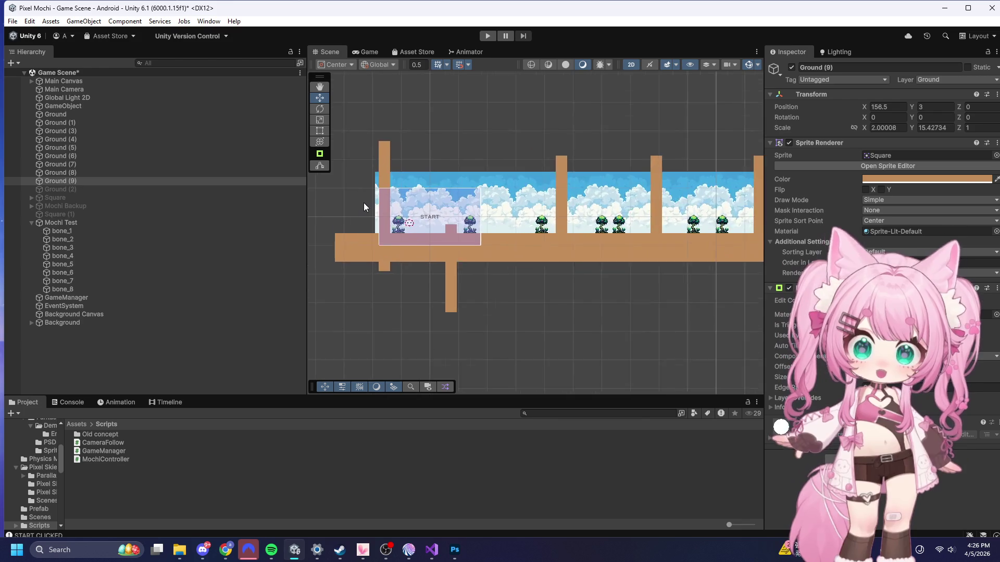
scroll(420, 208, "up", 3)
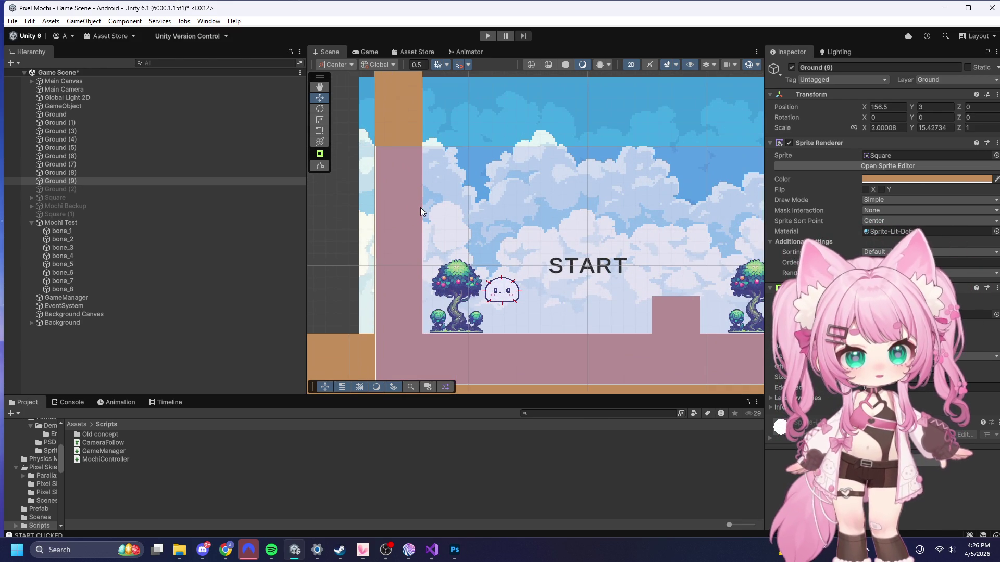
scroll(420, 207, "down", 6)
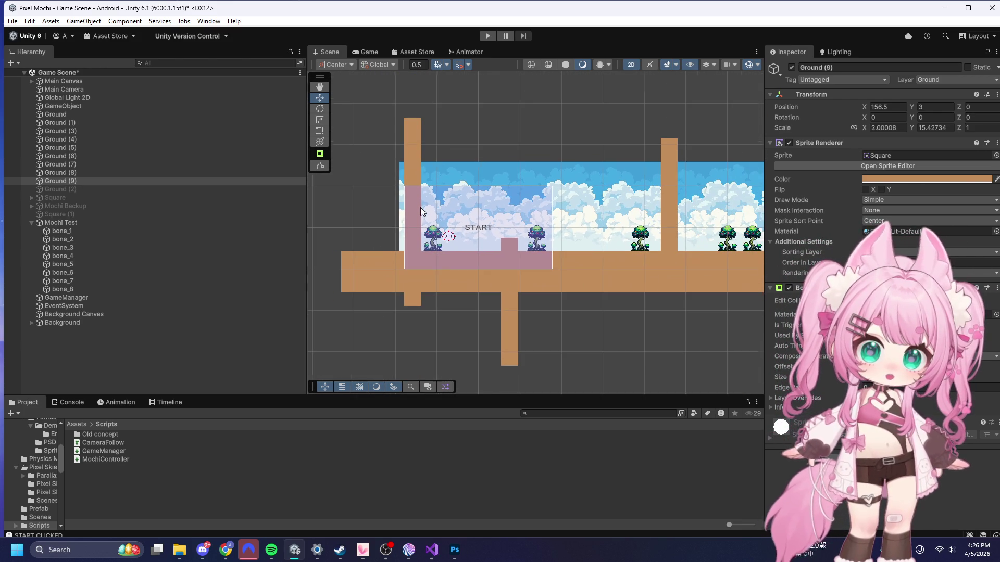
scroll(420, 208, "up", 4)
scroll(446, 212, "down", 2)
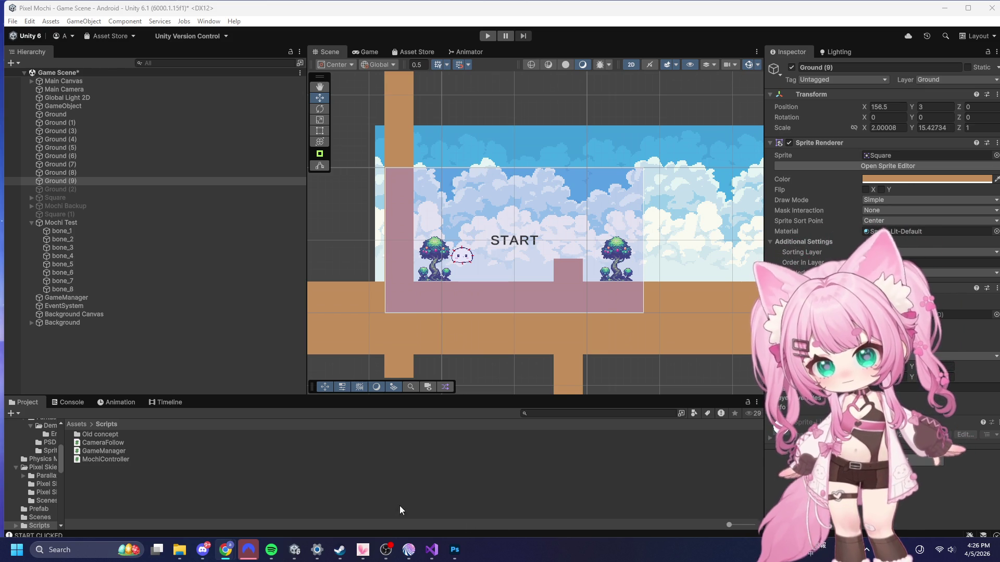
left_click(432, 549)
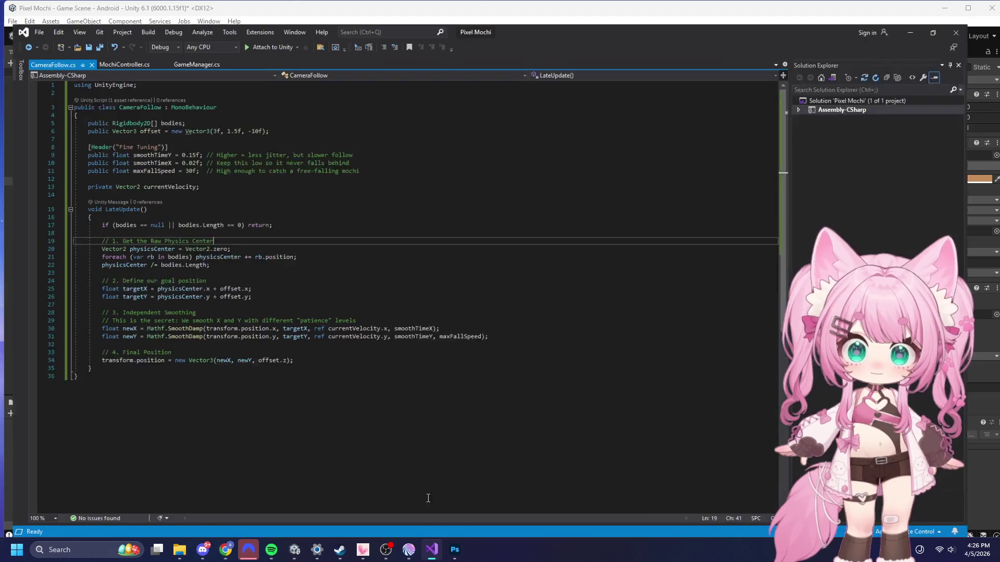
- Replace the code with the Vector3.SmoothDamp version and mark LateUpdate as private
key("ctrl+a")
key("ctrl+v")
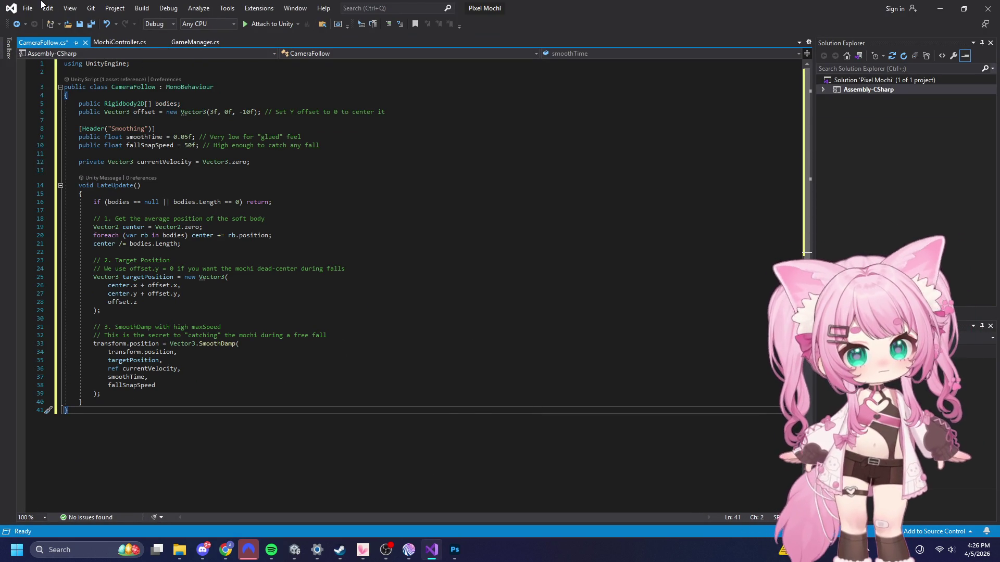
left_click(156, 185)
type("priavte")
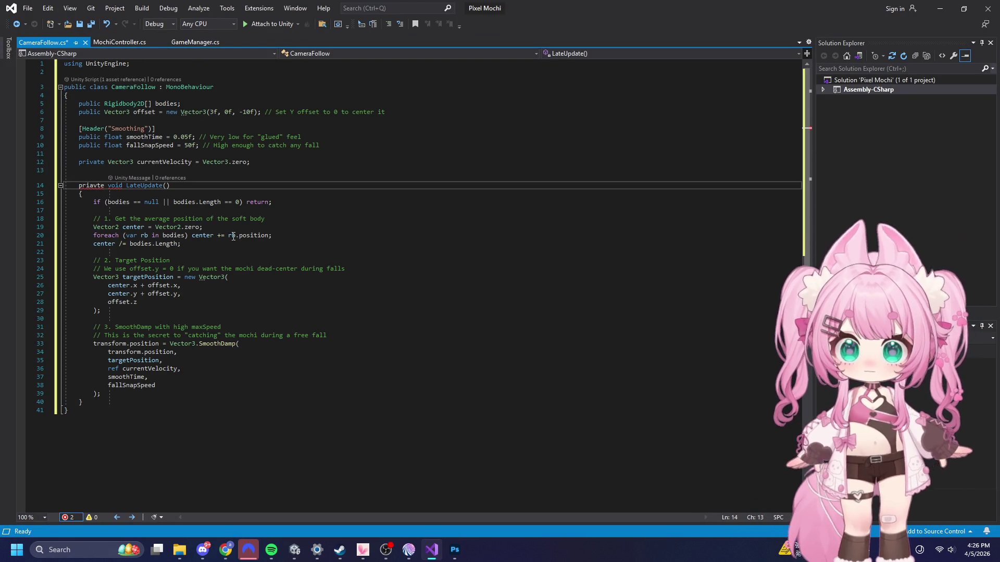
key("BackSpace")
key("BackSpace")
key("BackSpace")
type("ate")
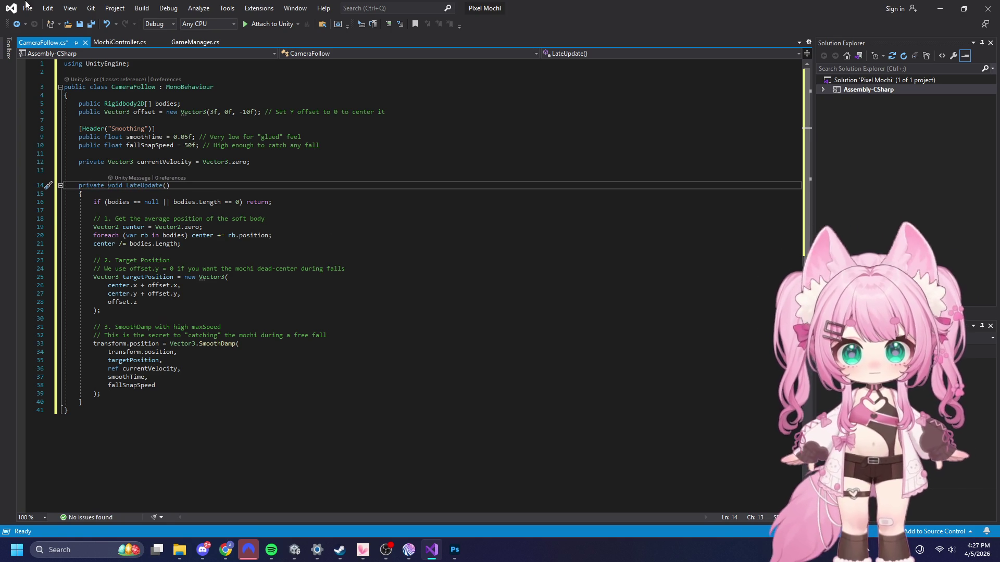
- Save CameraFollow.cs and return to Unity so it reloads
left_click(28, 8)
left_click(64, 128)
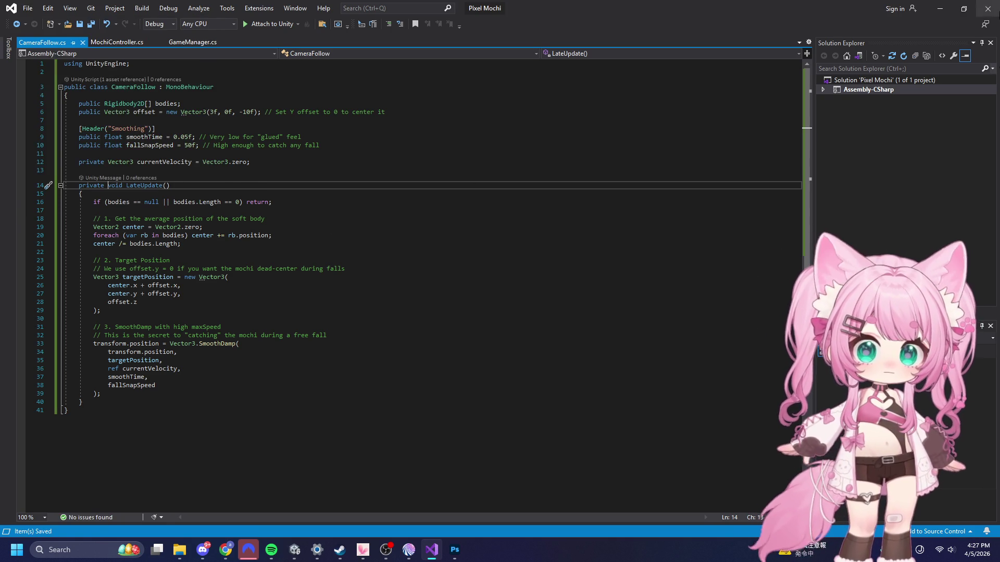
left_click(940, 9)
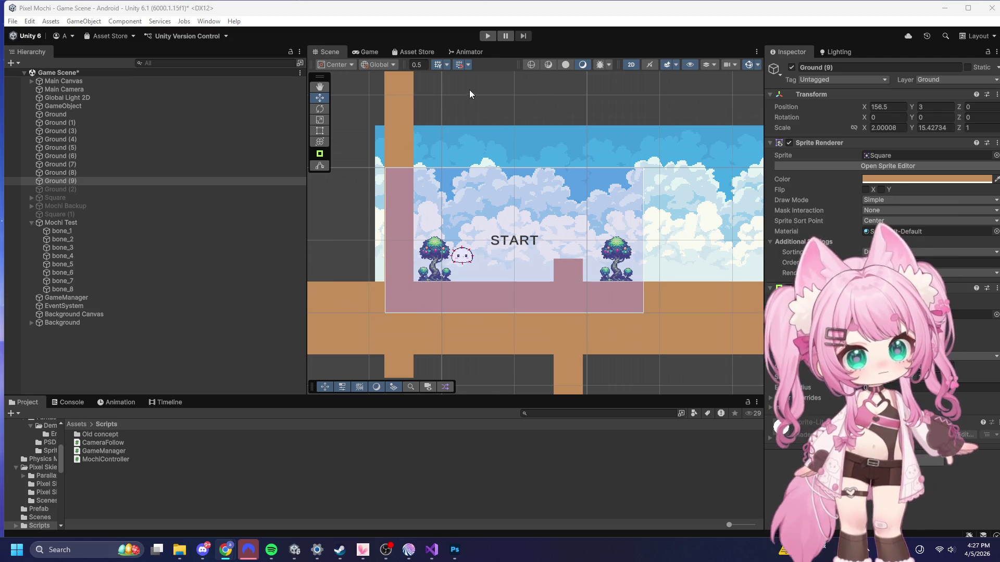
- Enter Play mode, start the game and jump the mochi beside the brown block
left_click(488, 36)
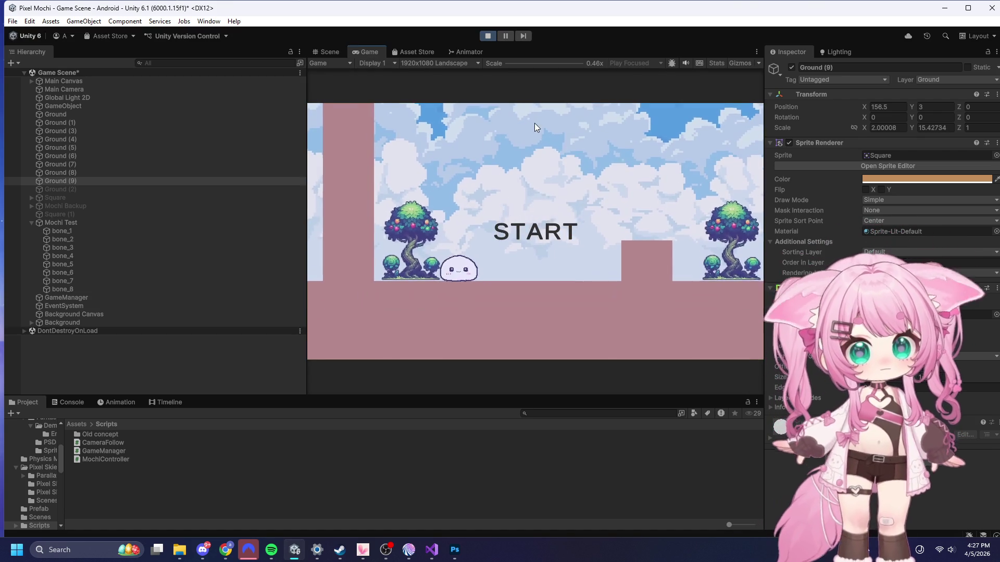
left_click(518, 197)
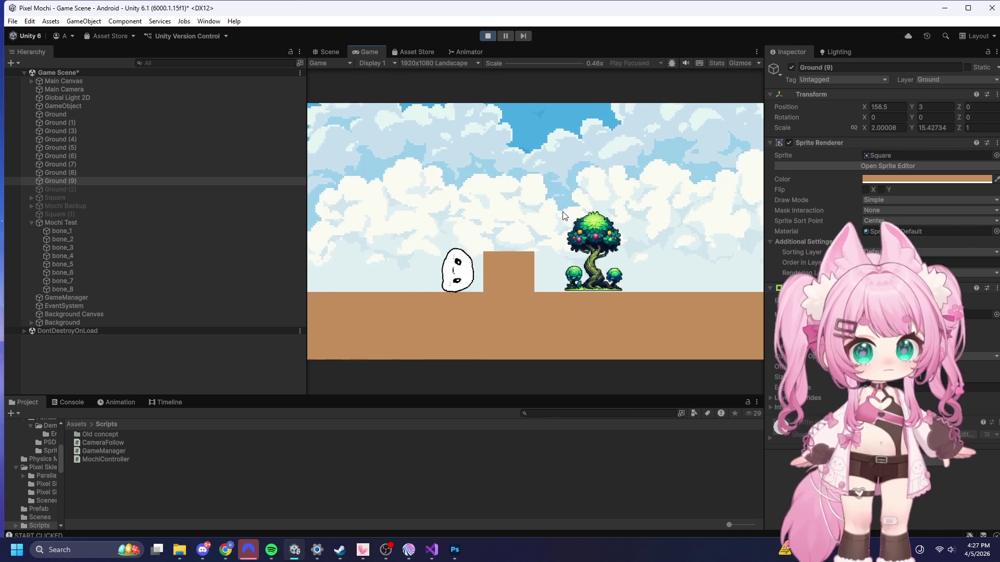
key("space")
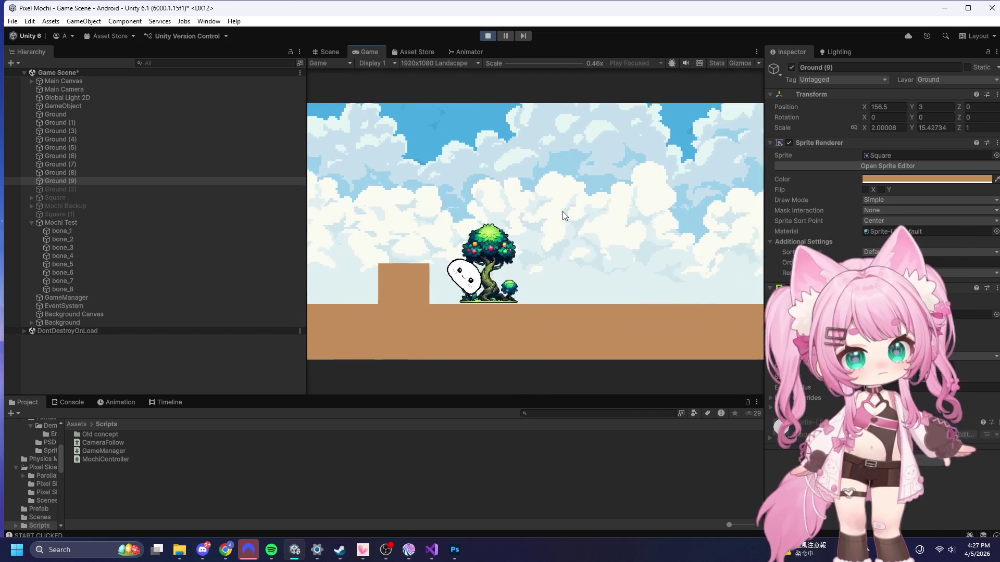
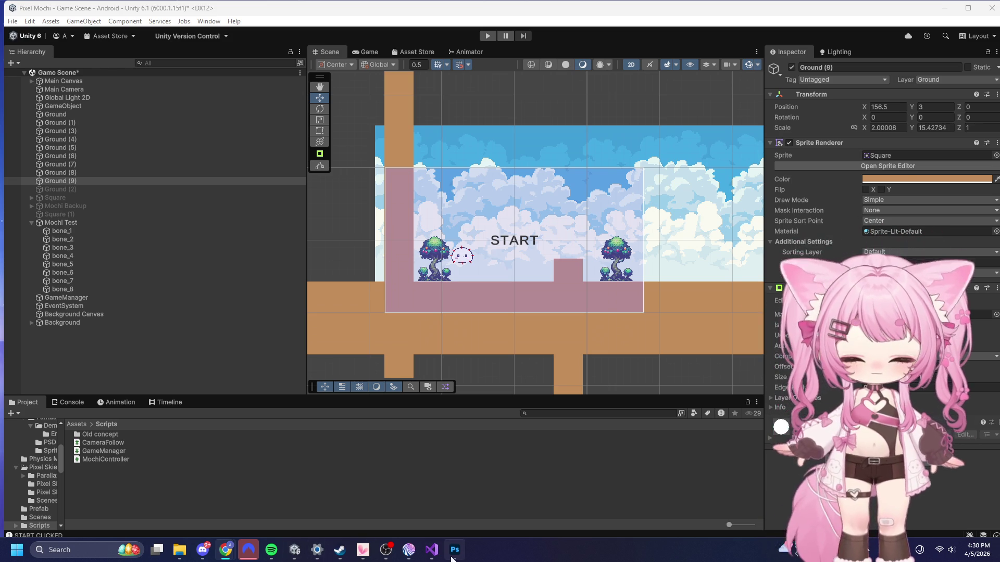
- Replace CameraFollow.cs with the X-locked, Y-deadzone camera code, save it, and return to Unity
left_click(431, 550)
key("ctrl+a")
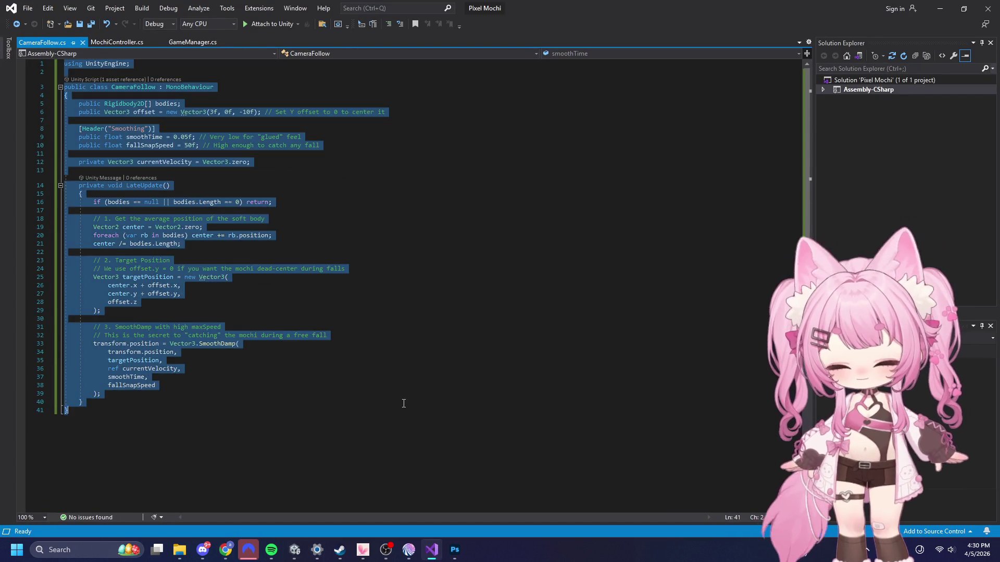
type("using UnityEngine;  public class CameraFollow : MonoBehaviour {     public Rigidbody2D[] bodies;     public Vector3 offset = new Vector3(3f, 1.5f, -10f);      [Header(\"Stabilization\")]     public float groundY = 0f;      // The Y coordinate of your flat ground     public float verticalDeadzone = 1.2f; // How high the mochi can \"bounce\" before the camera moves     public float smoothTimeY = 0.15f;     public float smoothTimeX = 0.02f;      private Vector2 currentVelocity;      void LateUpdate()     {         if (bodies == null || bodies.Length == 0) return;          // 1. Get Physics Center         Vector2 center = Vector2.zero;         foreach (var rb in bodies) center += rb.position;         center /= bodies.Length;          // 2. X is always glued to the mochi         float targetX = center.x + offset.x;          // 3. Y Logic: Stay at ground height UNLESS mochi goes above the deadzone         float targetY;          // If the mochi is \"close enough\" to the ground, keep camera at ground offset         if (Mathf.Abs(center.y - groundY) < verticalDeadzone)         {             targetY = groundY + offset.y;         }         else         {             // If climbing or falling deep, track the center             targetY = center.y + offset.y;         }          // 4. Independent Smoothing         float newX = Mathf.SmoothDamp(transform.position.x, targetX, ref currentVelocity.x, smoothTimeX);         float newY = Mathf.SmoothDamp(transform.position.y, targetY, ref currentVelocity.y, smoothTimeY, 50f);          transform.position = new Vector3(newX, newY, offset.z);     } }")
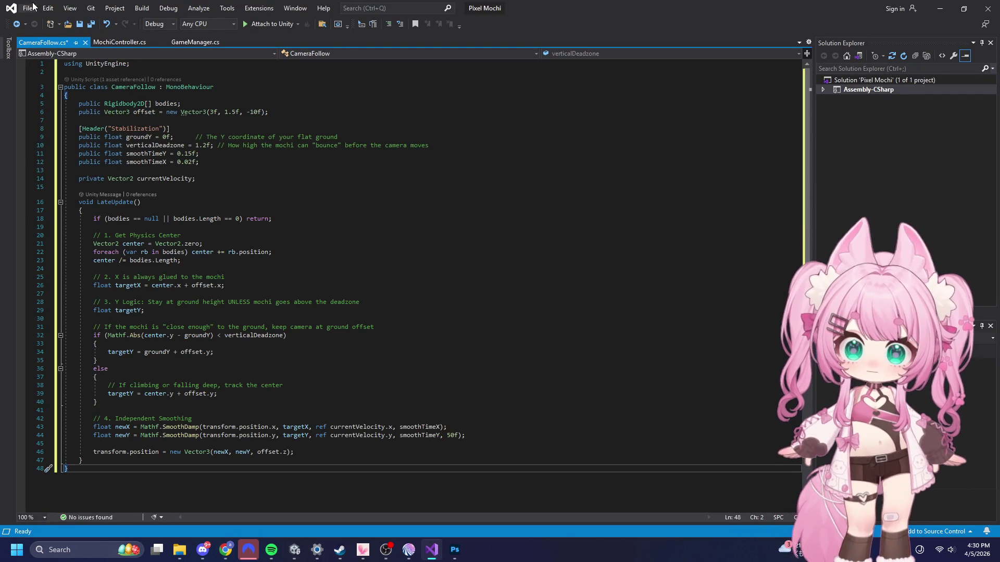
left_click(27, 8)
left_click(62, 133)
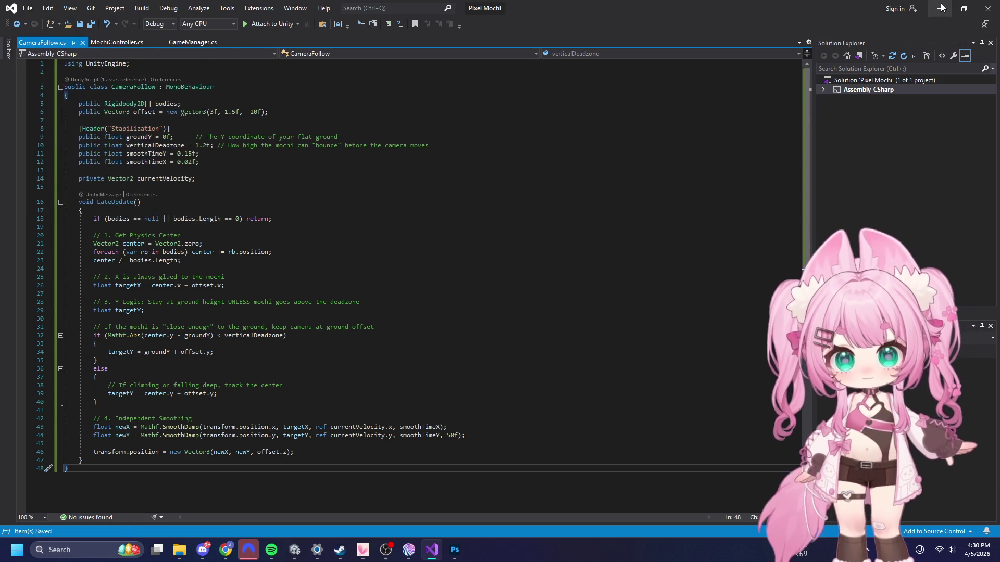
left_click(940, 8)
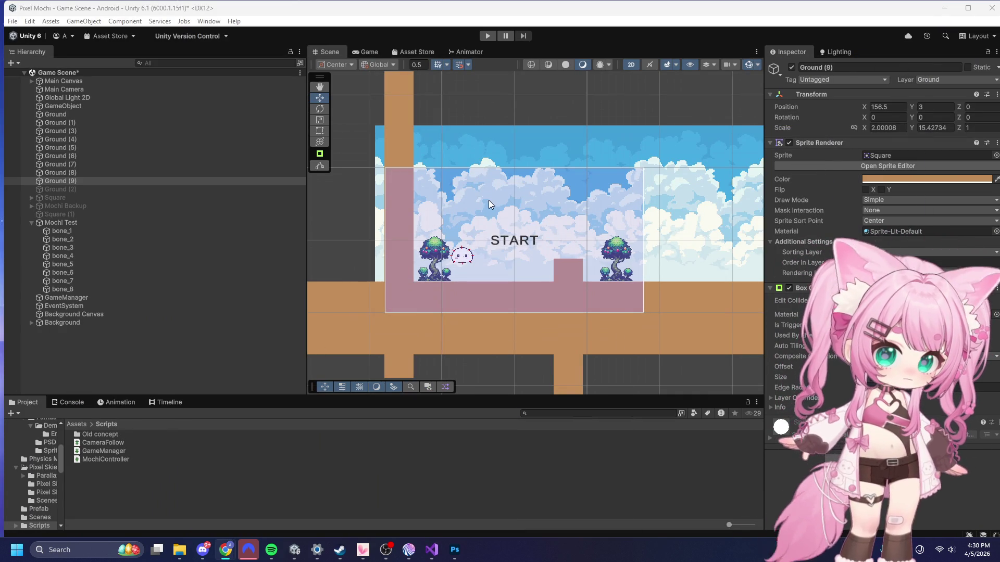
- Play-test from START, hopping the mochi onto the block and up the tall wall, then stop
scroll(398, 239, "up", 1)
scroll(420, 239, "up", 1)
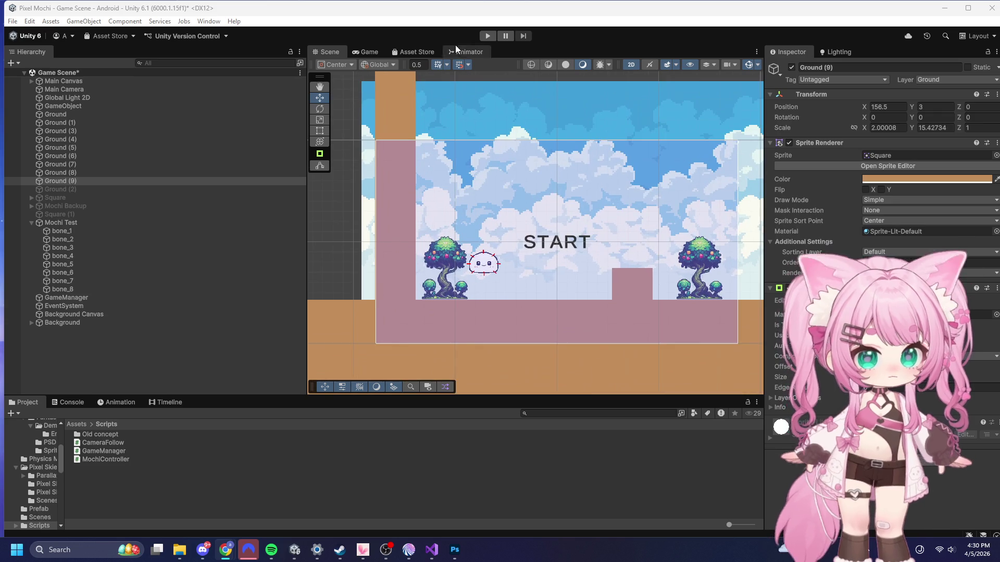
left_click(488, 34)
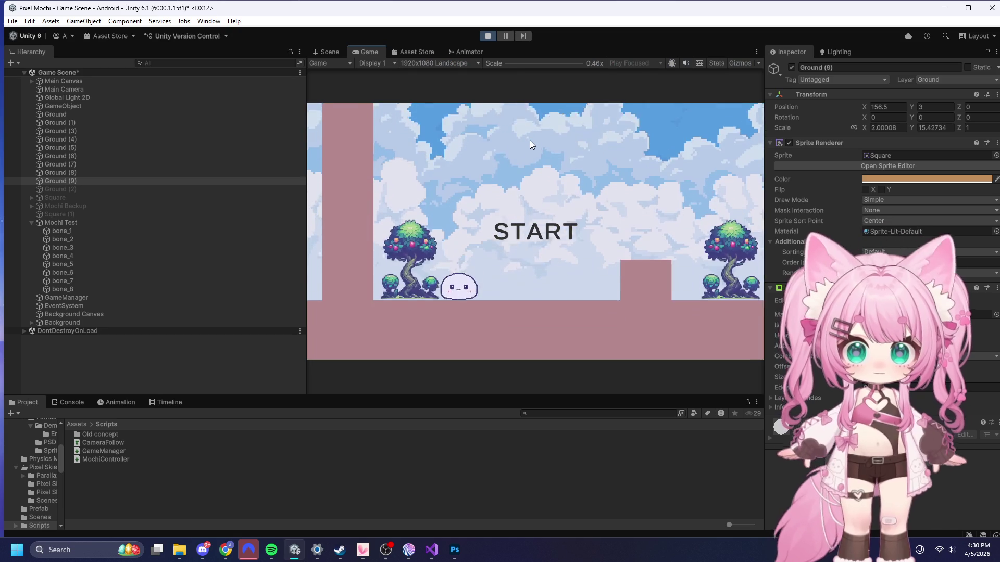
left_click(516, 230)
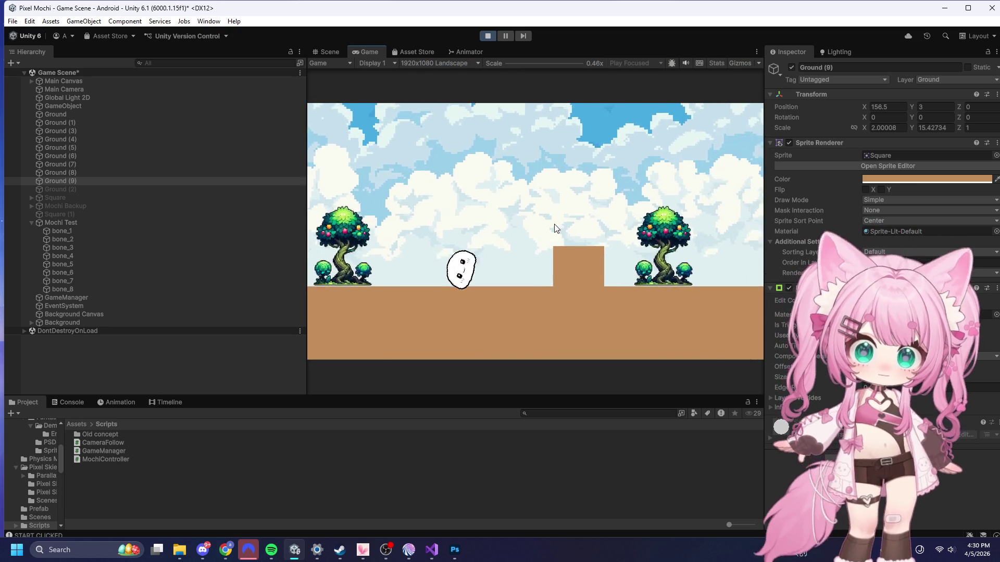
left_click(501, 255)
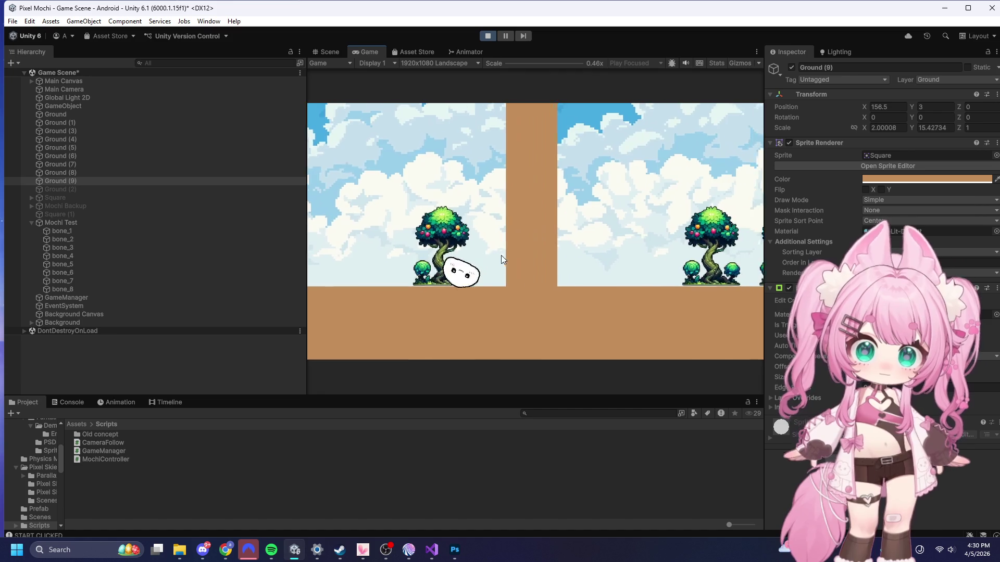
left_click(501, 255)
left_click(501, 255)
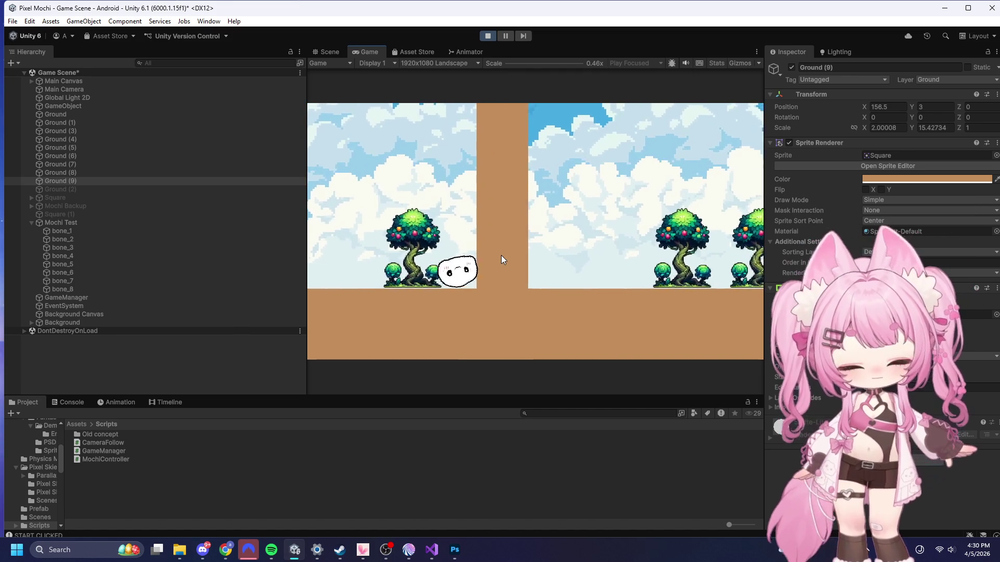
left_click(498, 223)
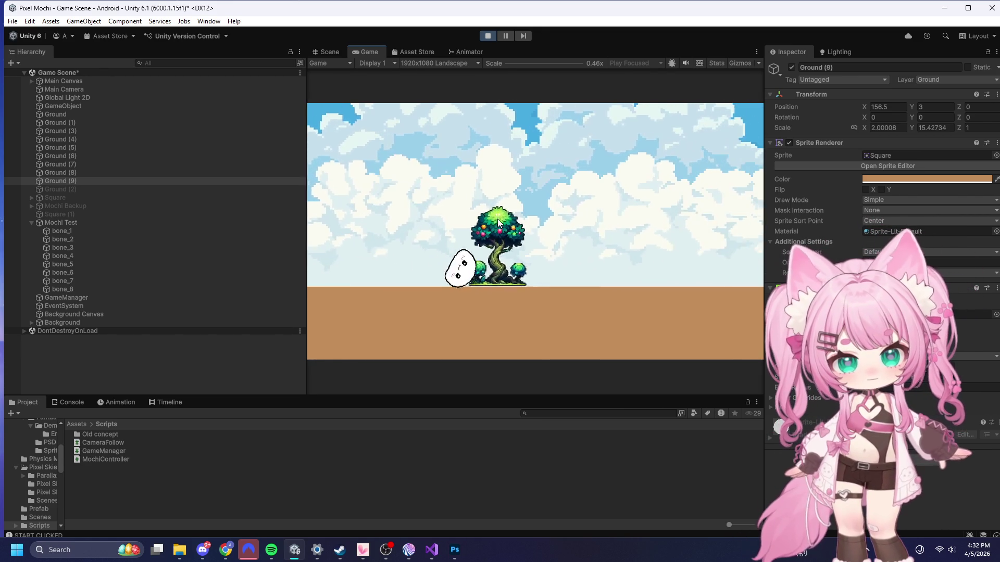
key("ctrl+p")
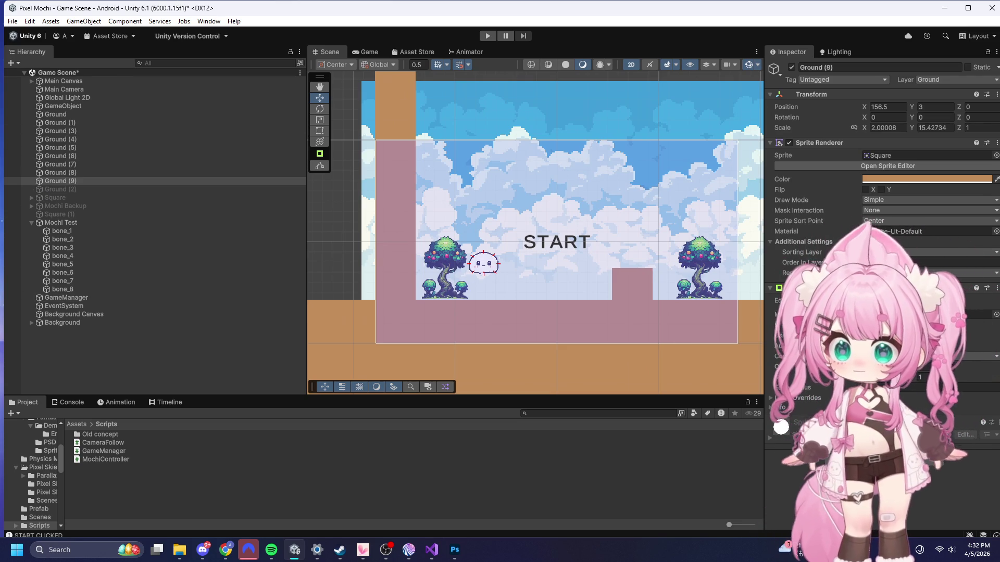
key("alt+Tab")
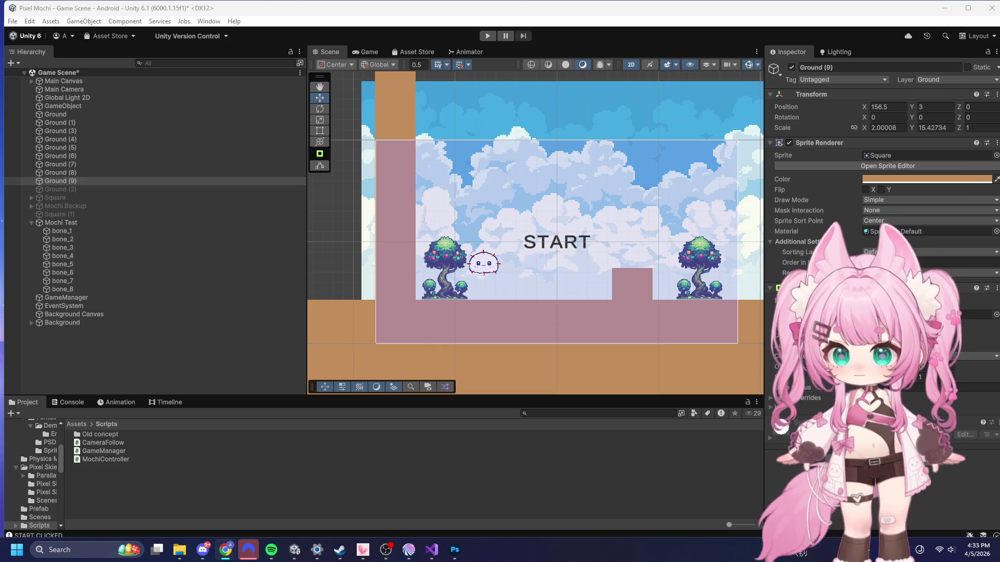
left_click(432, 550)
left_click(380, 346)
- Paste the Height Locking code over CameraFollow.cs, save it, and return to Unity
key("ctrl+a")
type("using UnityEngine;  public class CameraFollow : MonoBehaviour {     public Rigidbody2D[] bodies;     public Vector3 offset = new Vector3(3f, 1.5f, -10f);      [Header(\"Height Locking\")]     public float groundY = 0f;     public float heightStep = 2.5f; // Only move Y in increments of 2.5 units     public float verticalSmoothTime = 0.2f;      private float currentYVelocity;     private float lastTargetY;      void LateUpdate()     {         if (bodies == null || bodies.Length == 0) return;          // 1. Get Physics Center         Vector2 center = Vector2.zero;         foreach (var rb in bodies) center += rb.position;         center /= bodies.Length;          // 2. X is hard-locked (Responsive)         float targetX = center.x + offset.x;          // 3. Y Step Logic (The Jitter Killer)         // We round the mochi's height to the nearest 'step'         // This ensures the targetY stays EXACTLY the same while rolling on flat ground         float rawY = center.y - groundY;         float steppedY = Mathf.Round(rawY / heightStep) * heightStep;         float targetY = (groundY + steppedY) + offset.y;          // 4. Smoothly move to the stepped height         // Because targetY only changes when you hit a new \"level\",         // the camera will be perfectly still while you roll.         float newY = Mathf.SmoothDamp(             transform.position.y,             targetY,             ref currentYVelocity,             verticalSmoothTime         );          transform.position = new Vector3(targetX, newY, offset.z);     } }")
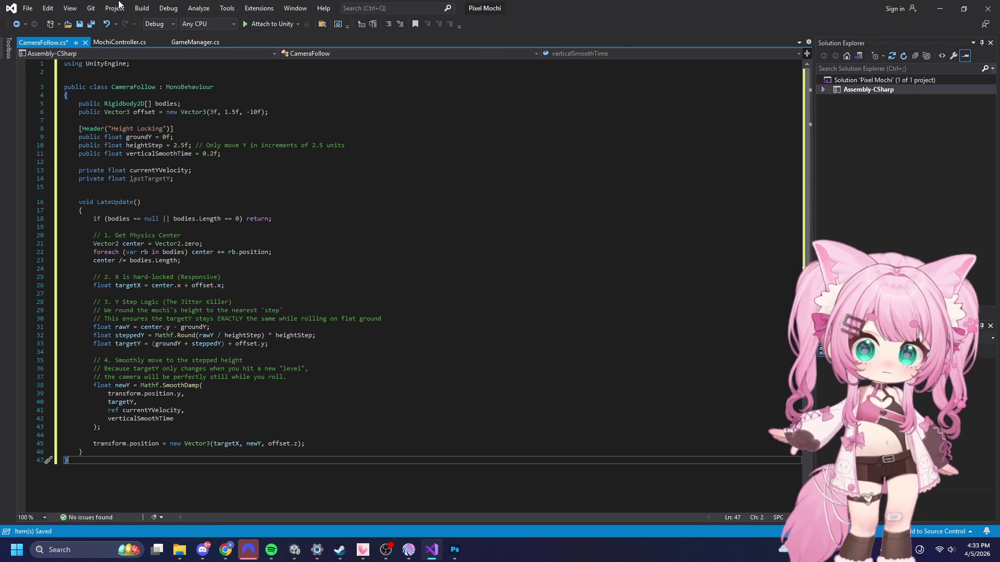
left_click(28, 8)
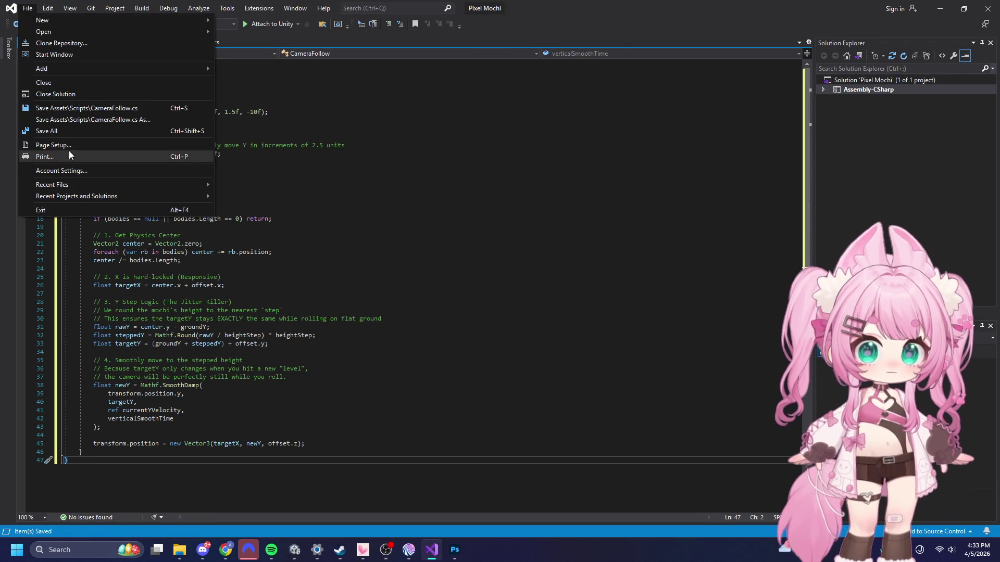
left_click(64, 134)
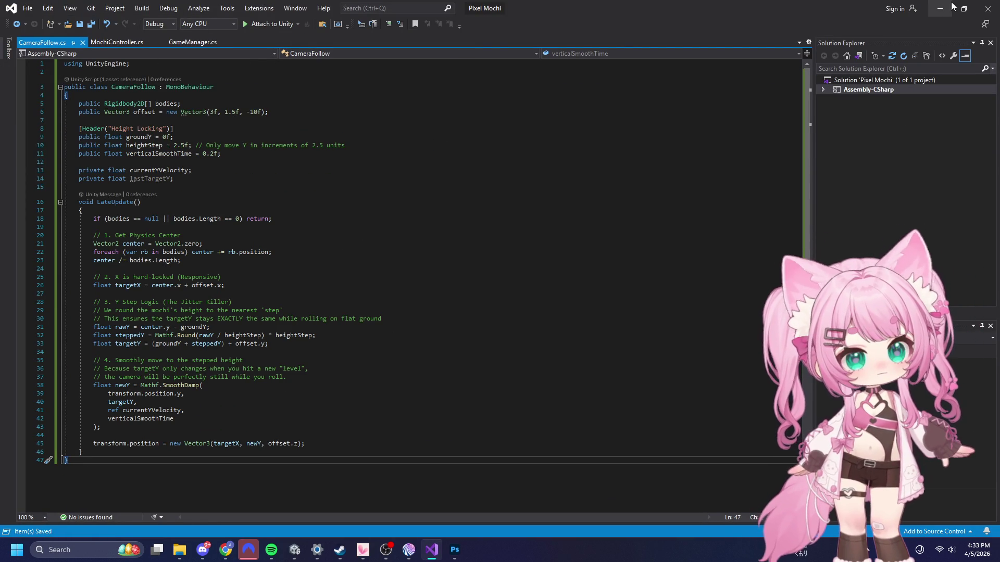
left_click(940, 9)
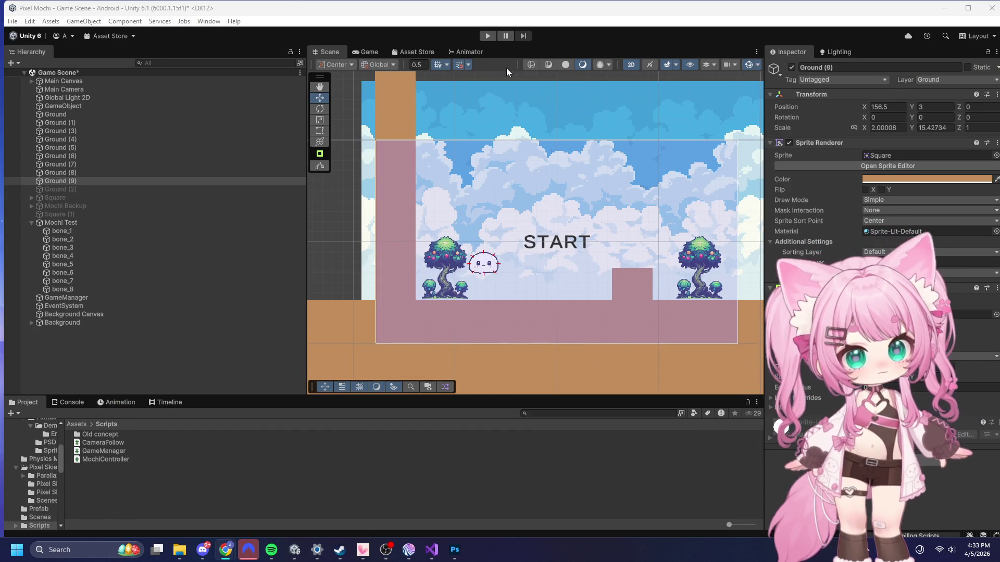
- Play-test from START, moving Mochi right with D and jumping beside the wall with Space, then stop
left_click(492, 32)
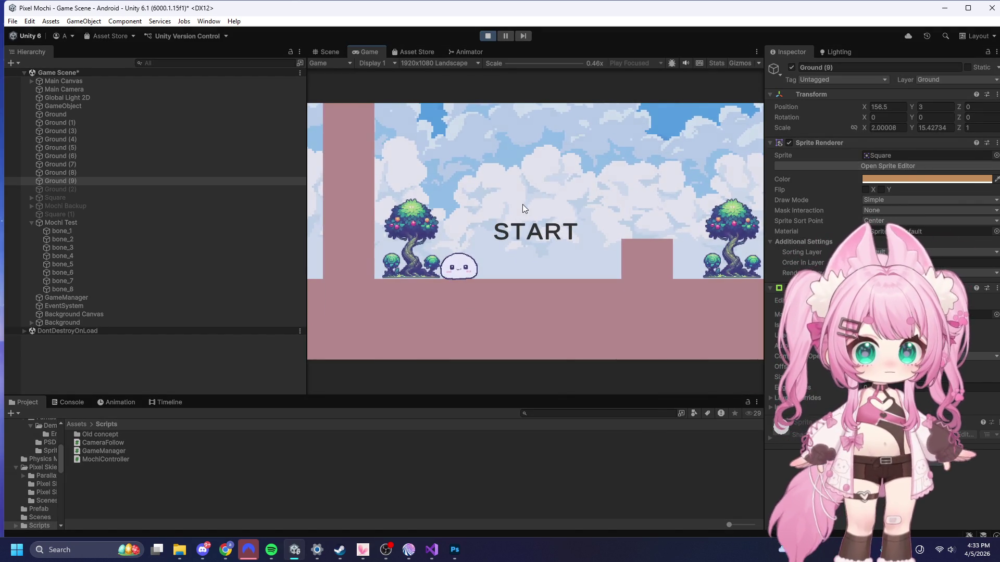
left_click(523, 206)
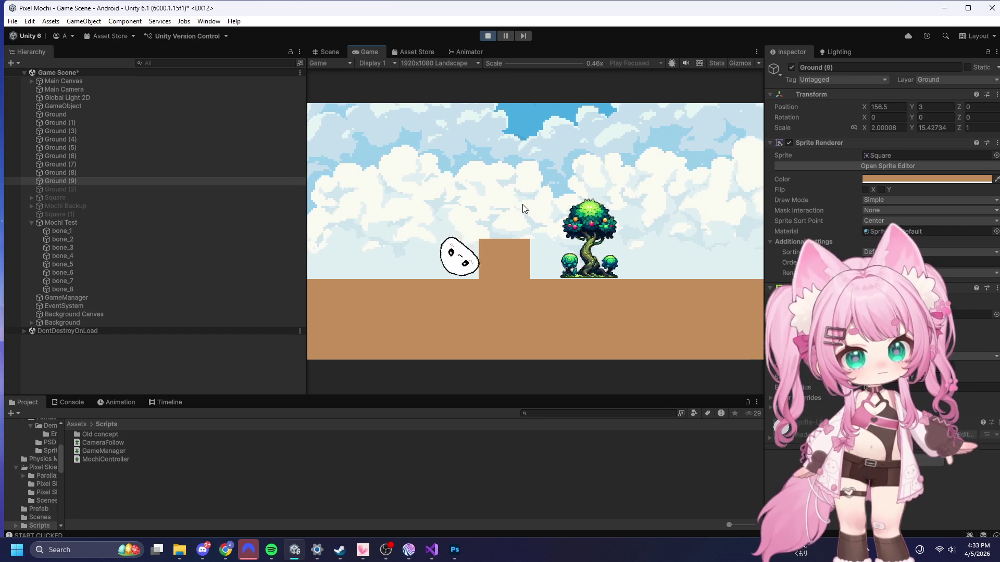
left_click(523, 206)
key("d")
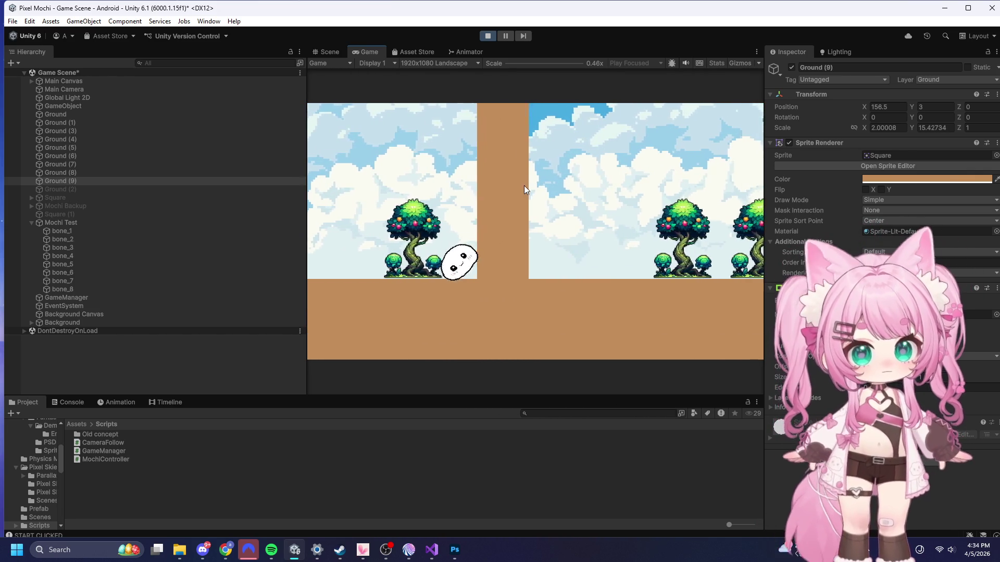
key("space")
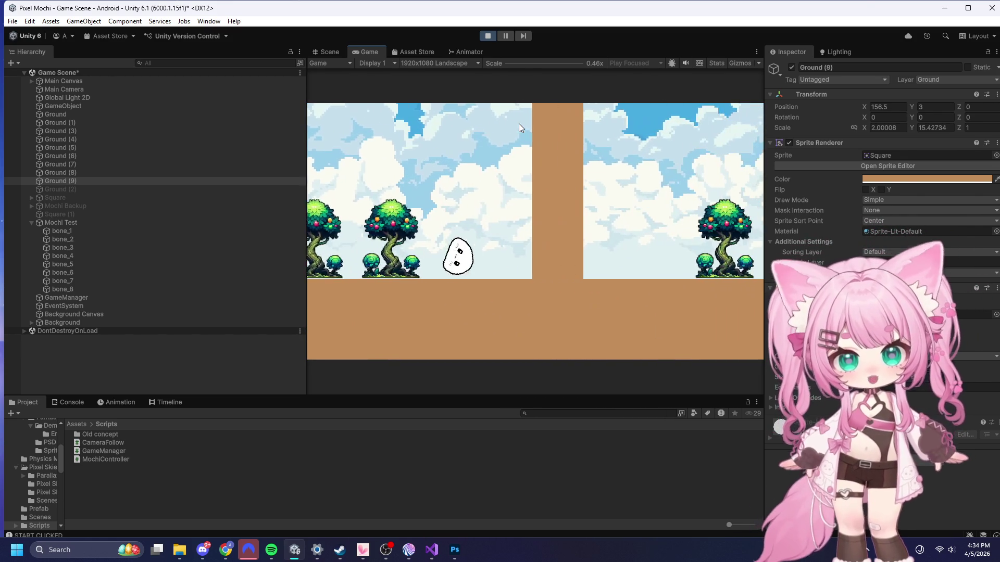
key("space")
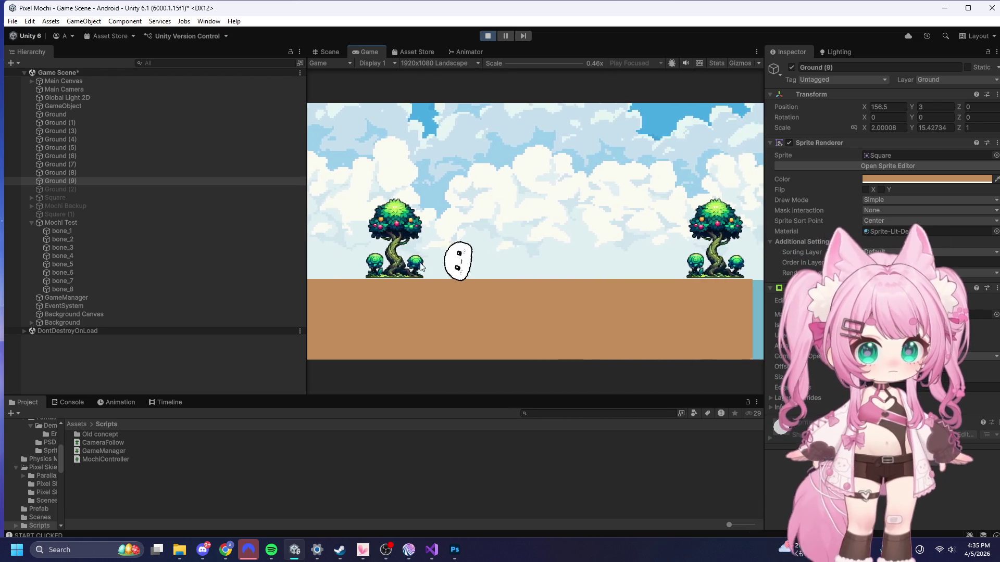
left_click(485, 36)
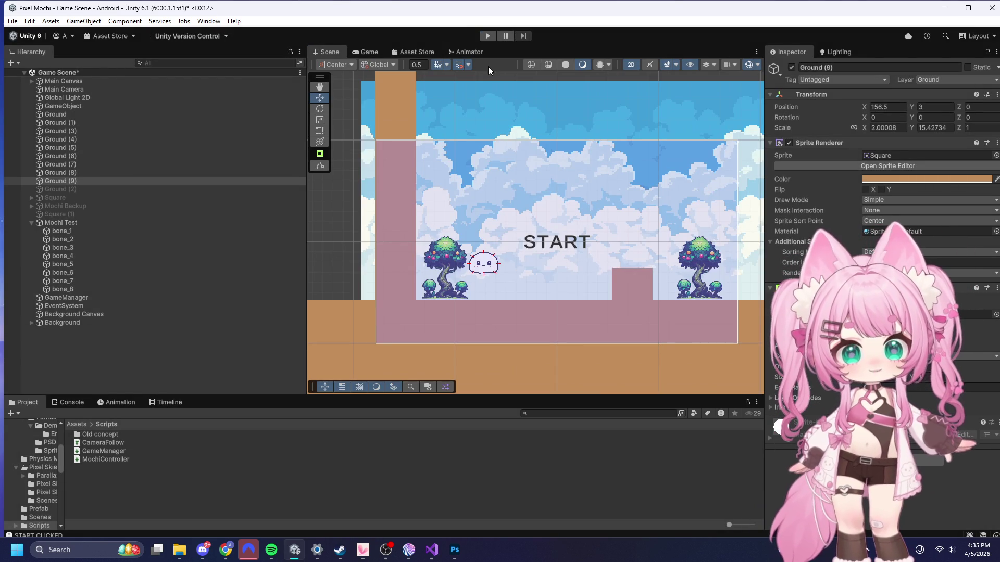
scroll(489, 311, "up", 10)
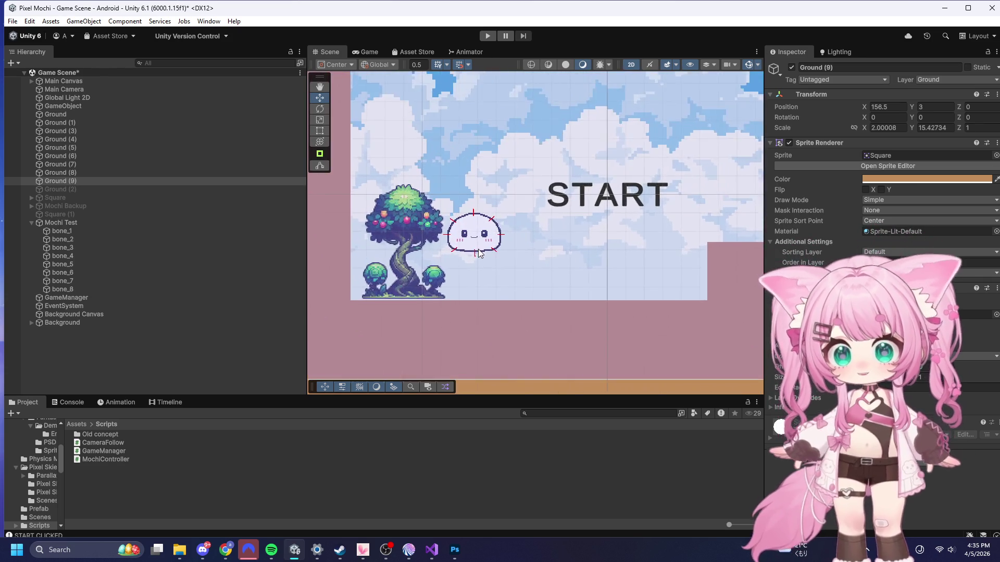
scroll(486, 238, "up", 2)
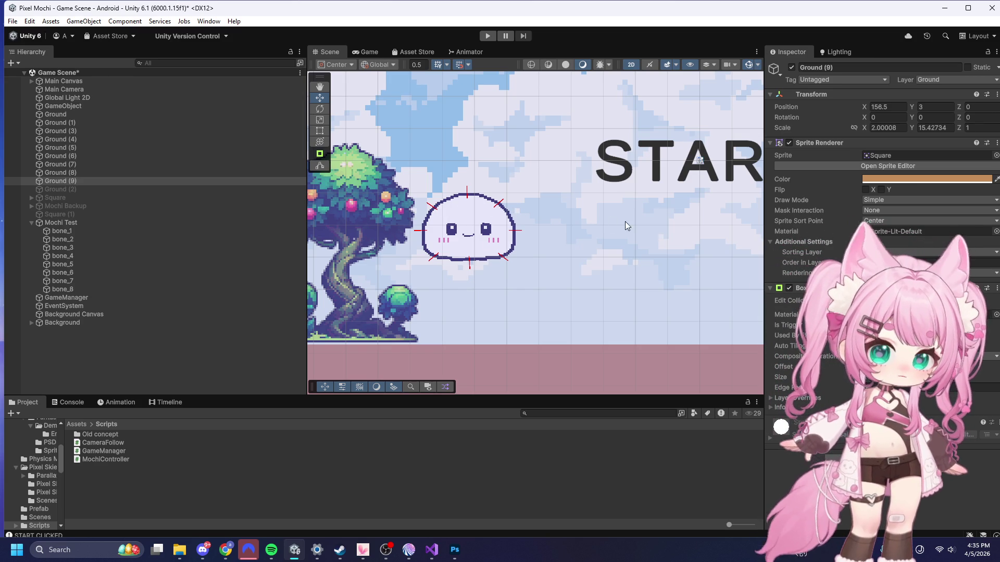
scroll(620, 219, "down", 5)
scroll(389, 286, "up", 2)
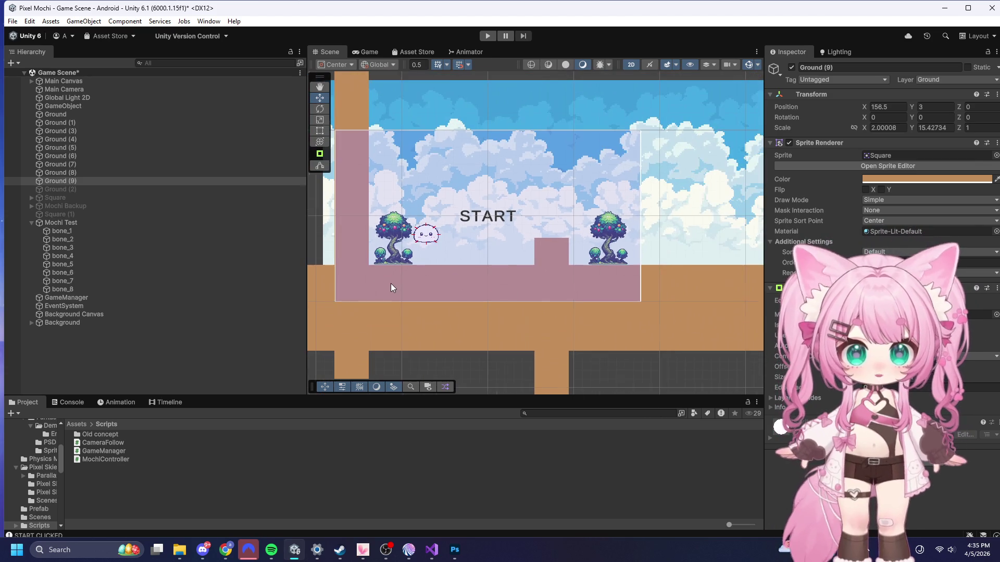
scroll(431, 210, "up", 1)
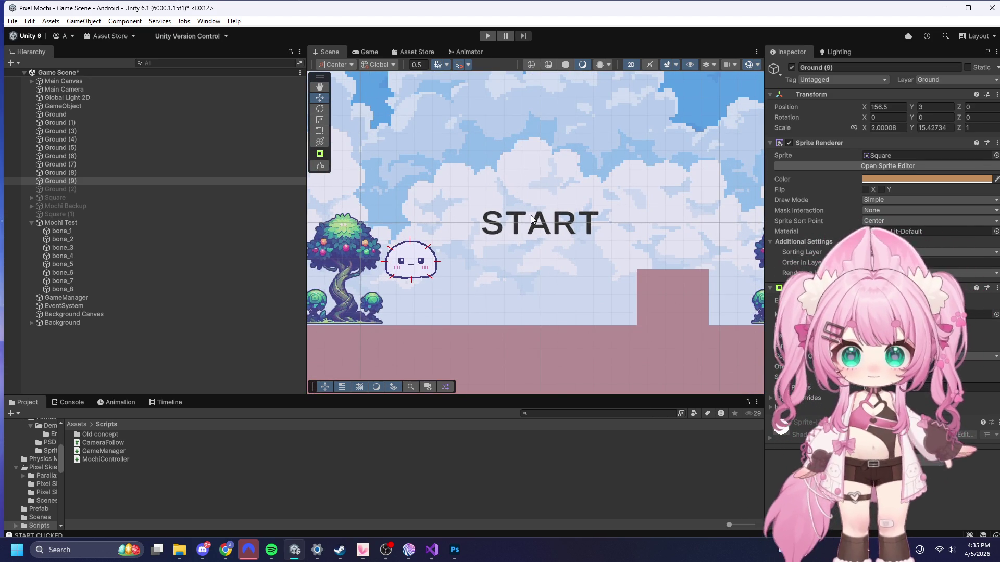
key("alt+Tab")
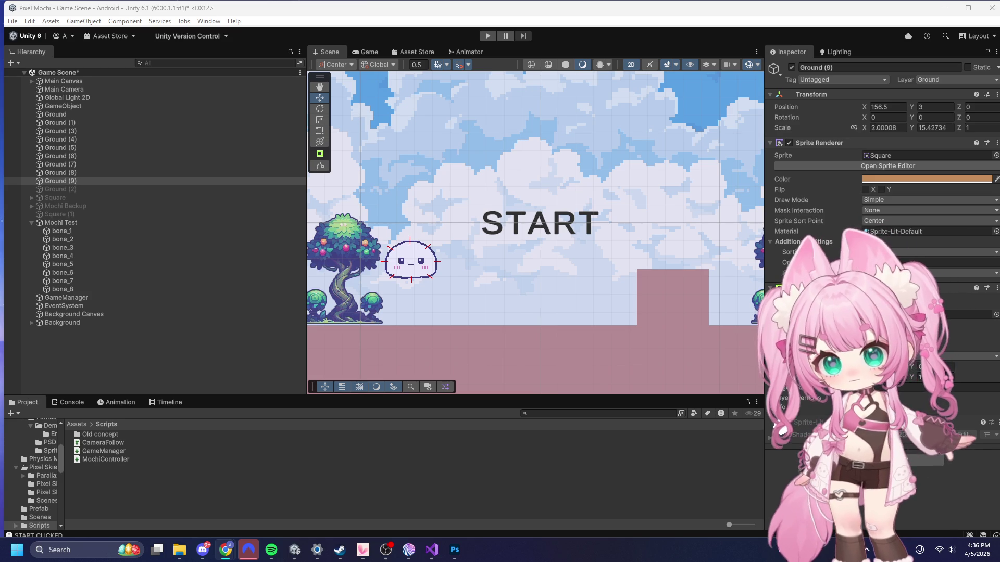
- Save all changed files in Visual Studio, including CameraFollow.cs, and go back to Unity
key("alt+Tab")
left_click(27, 8)
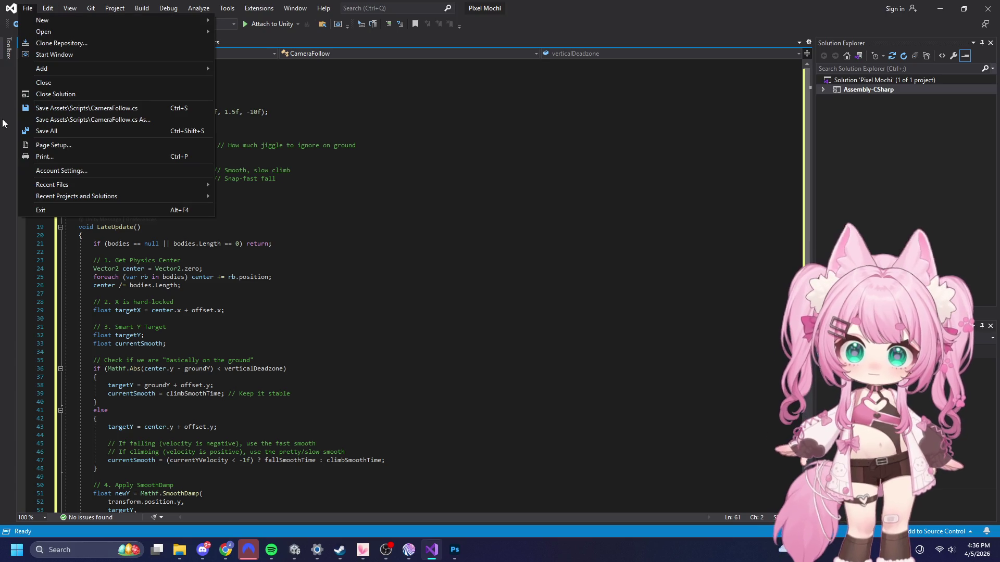
left_click(56, 135)
left_click(940, 8)
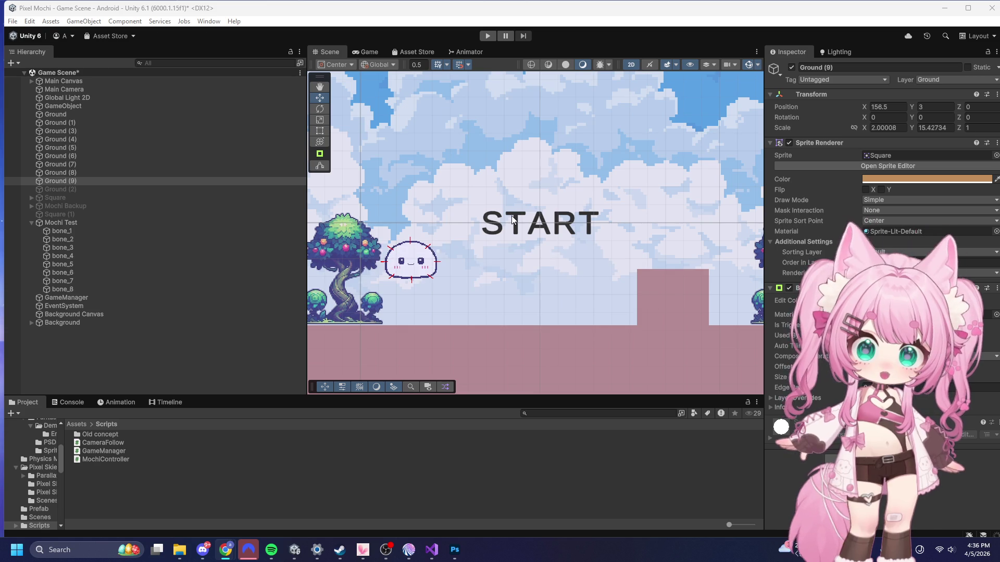
- Play-test Mochi jumping the block, leaping by the pillar and rolling left, then stop and reopen Visual Studio
left_click(488, 35)
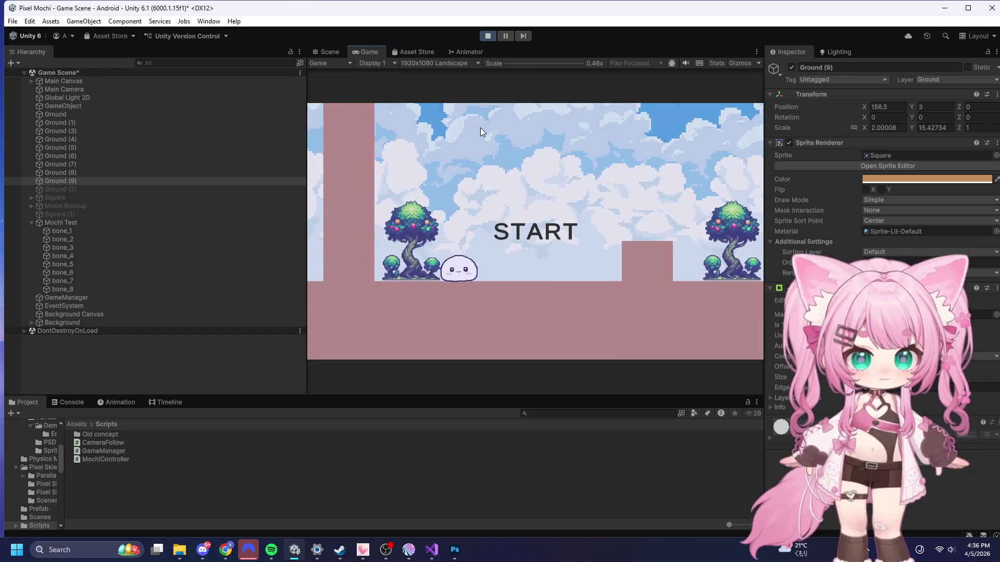
left_click(529, 198)
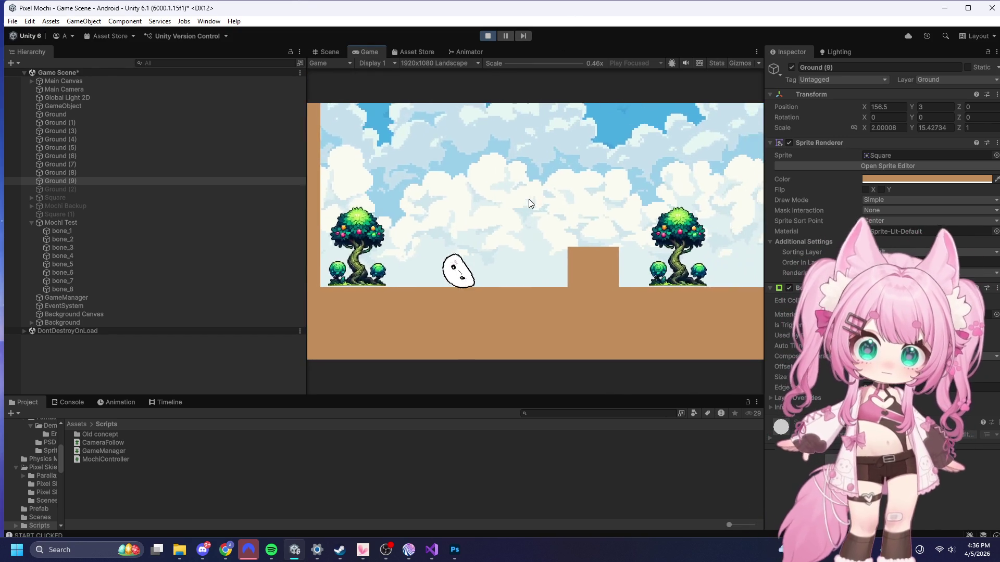
left_click(533, 249)
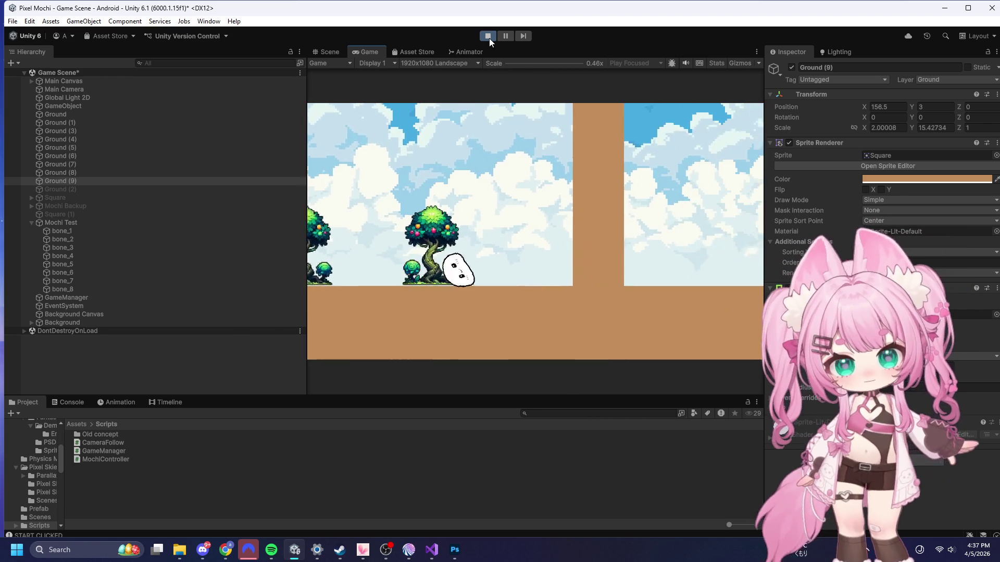
key("space")
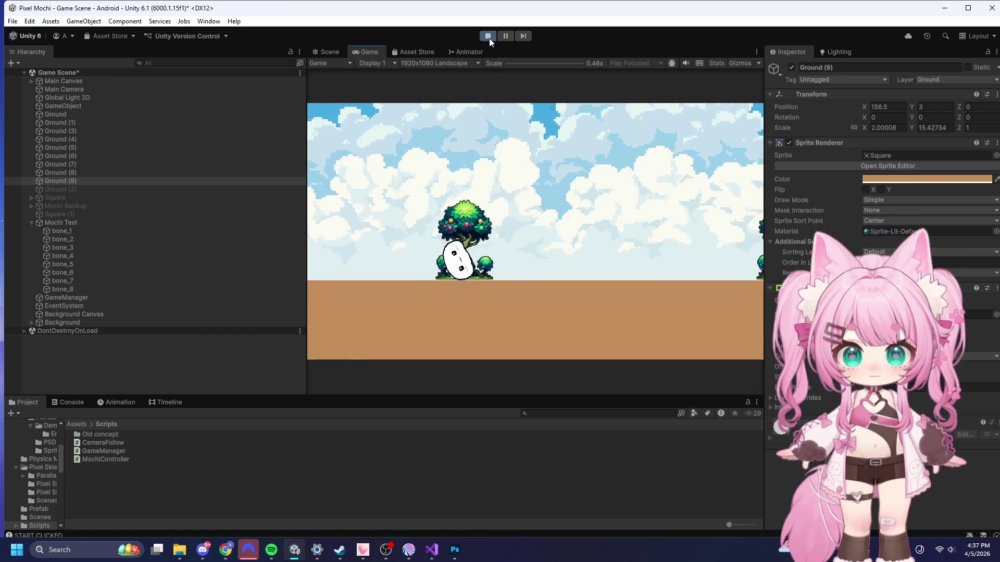
key("a")
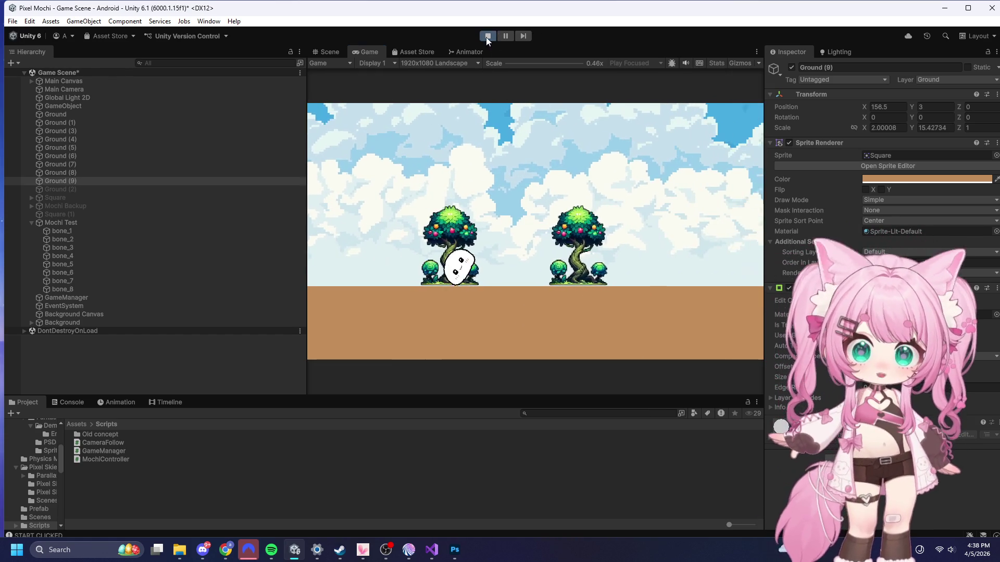
left_click(487, 36)
key("alt+Tab")
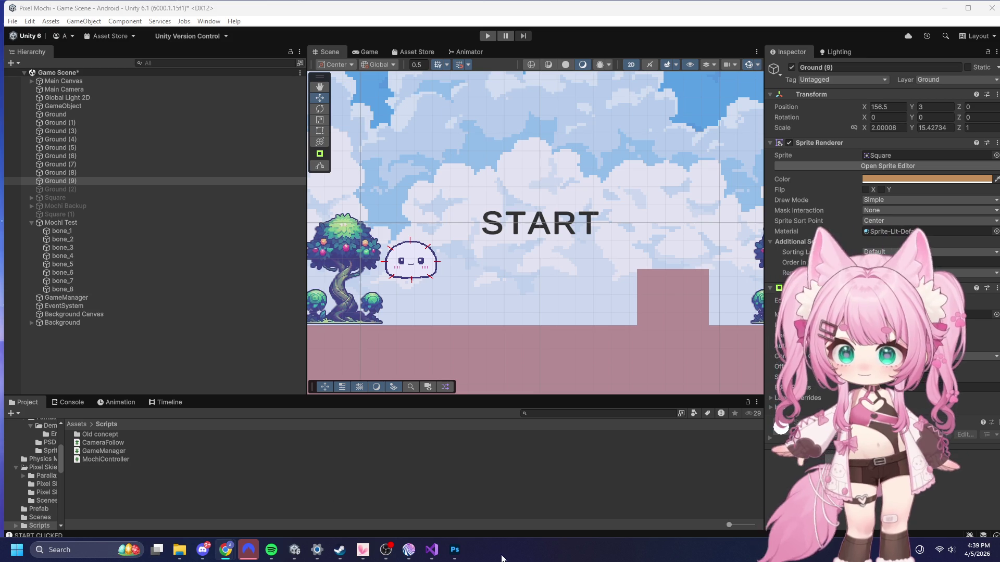
left_click(432, 550)
- Paste the heightStep 2.0 camera code into CameraFollow.cs, save it, and return to Unity
key("ctrl+a")
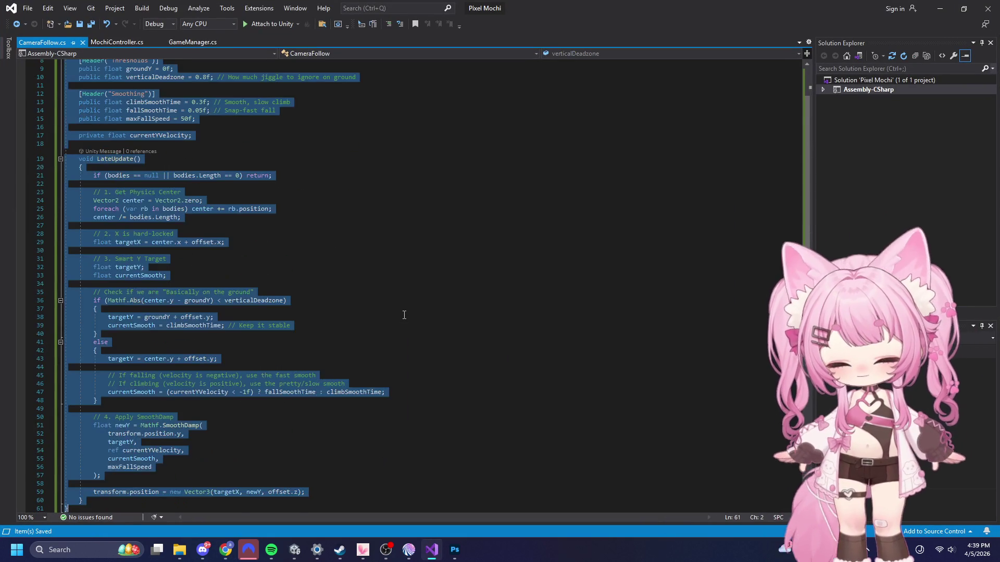
key("ctrl+v")
left_click(27, 7)
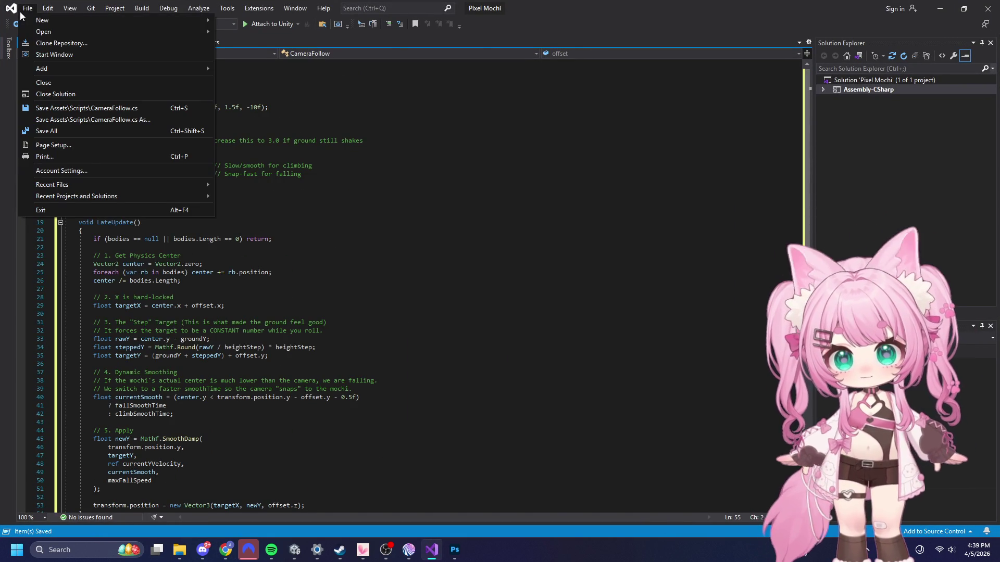
left_click(51, 134)
left_click(961, 11)
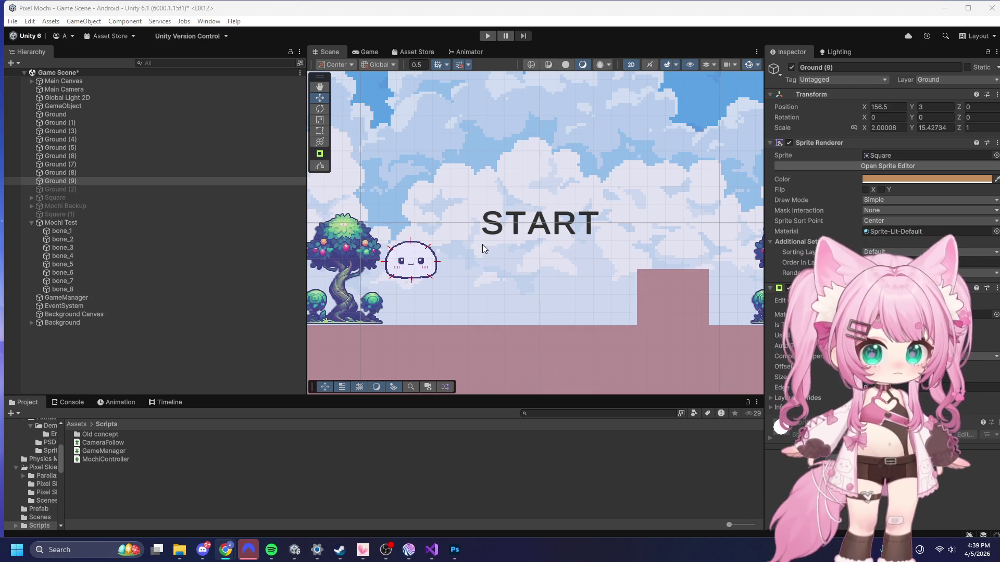
- Play-test from START, making Mochi jump and climb the wall, then stop
left_click(488, 35)
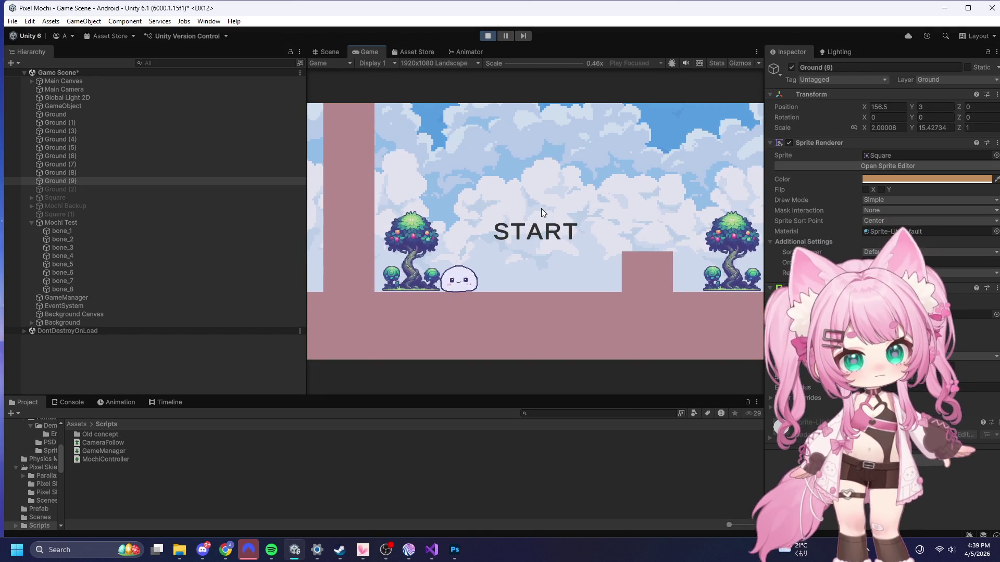
left_click(541, 212)
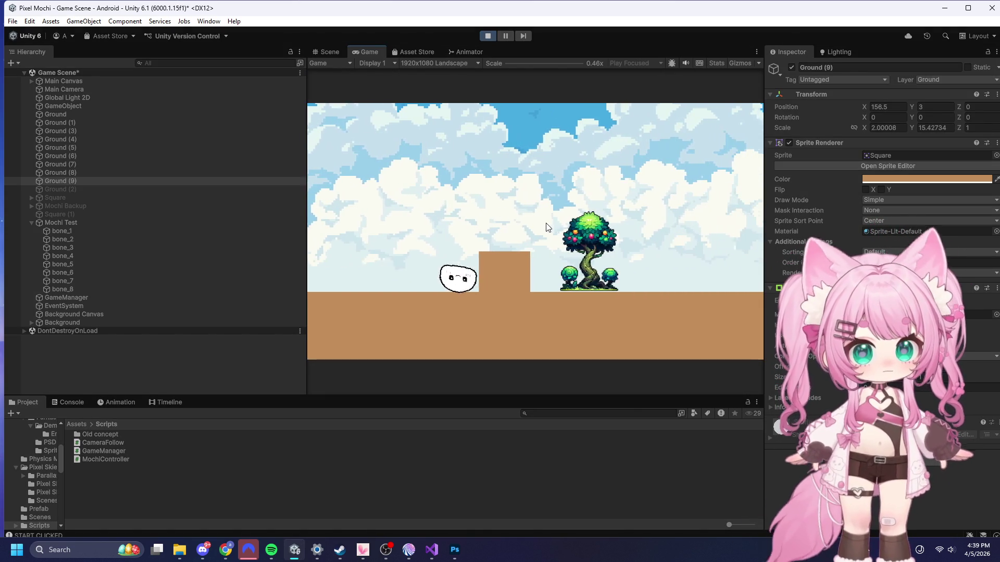
left_click(546, 227)
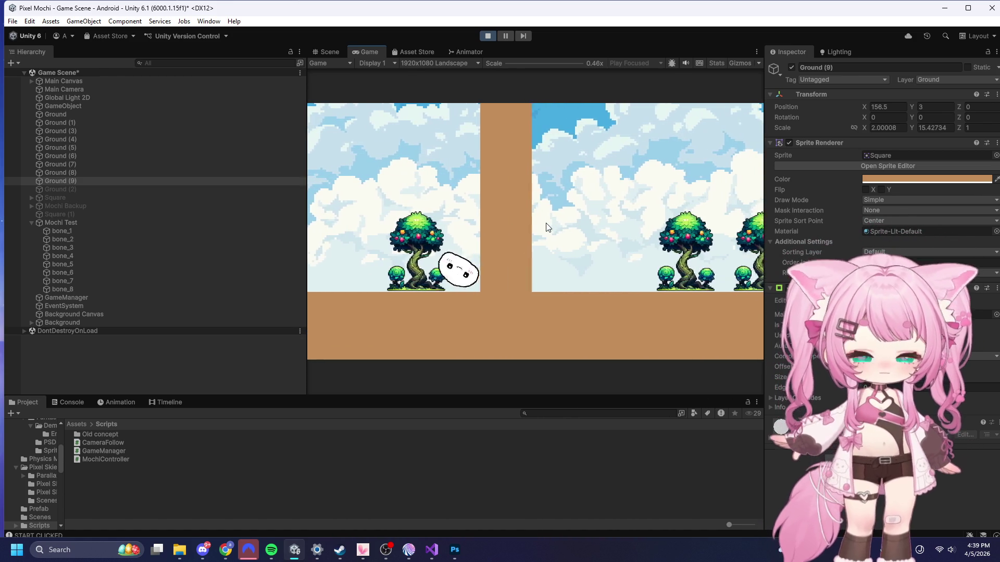
left_click(546, 227)
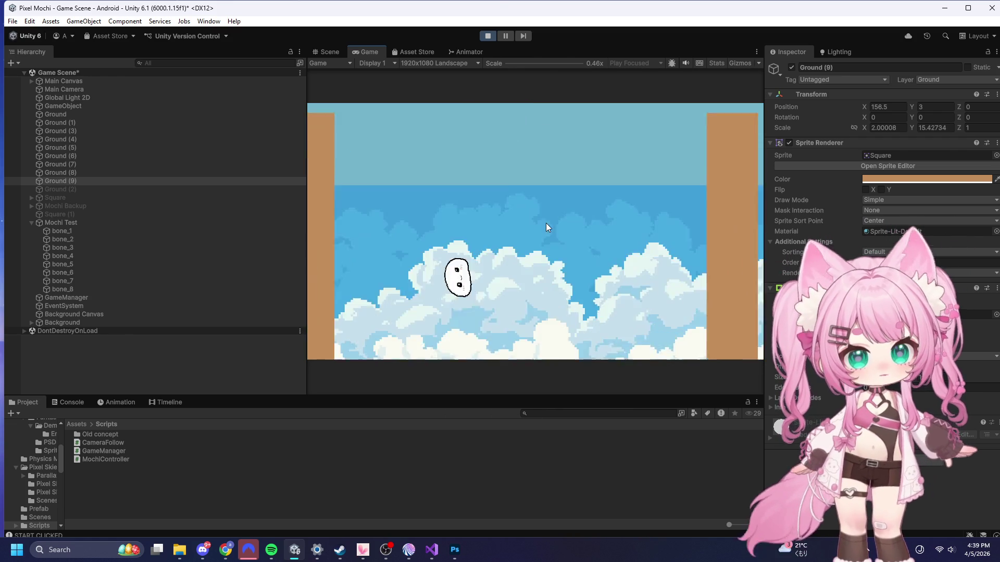
left_click(488, 36)
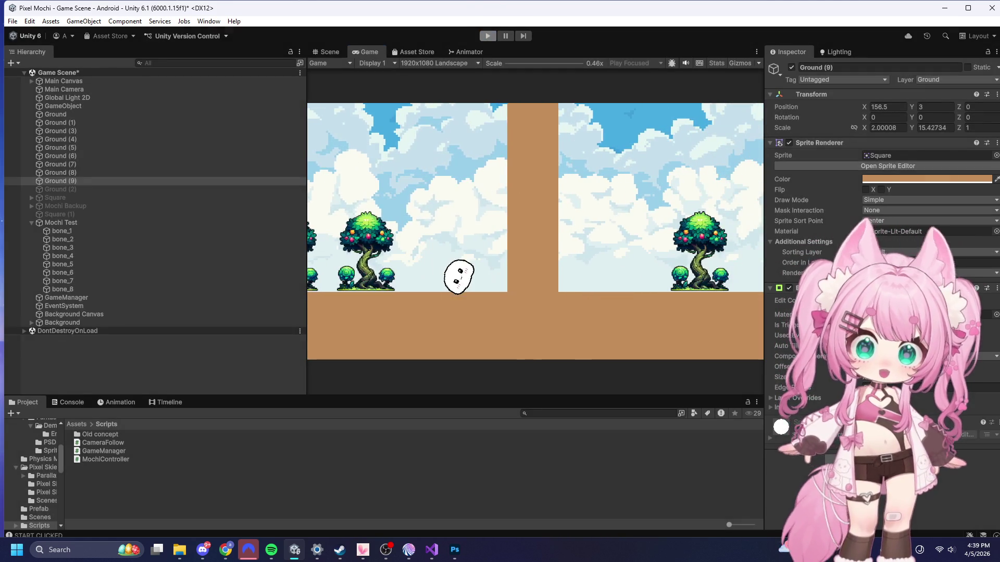
key("alt+Tab")
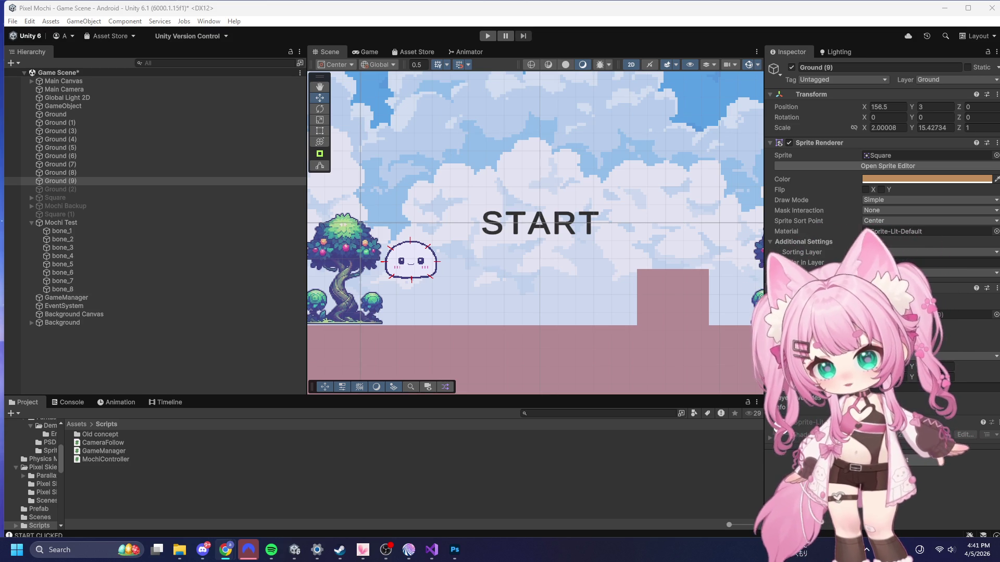
- Create an empty child of Mochi Test named 'Camera Anchor', then switch to Visual Studio
left_click(54, 223)
right_click(69, 223)
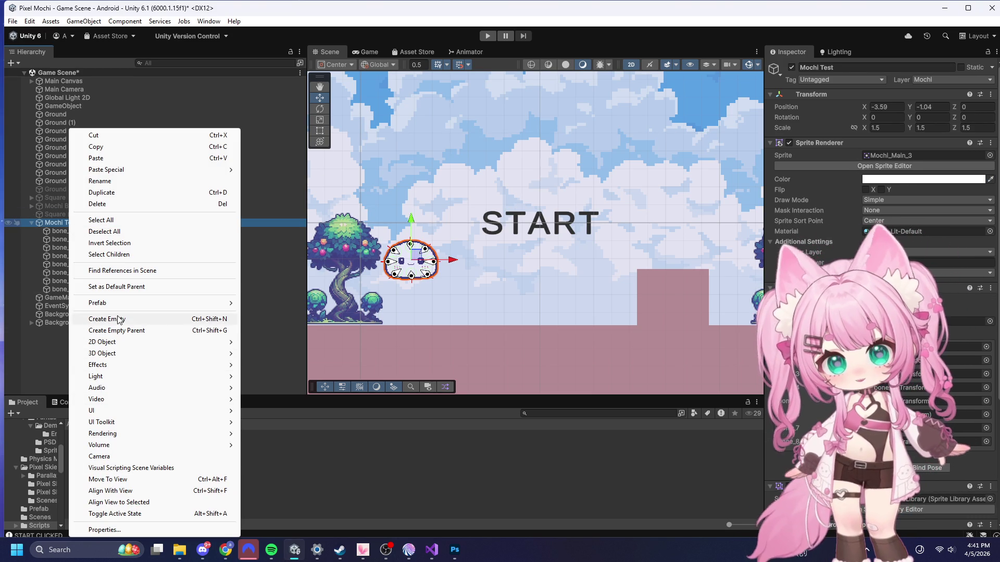
left_click(132, 320)
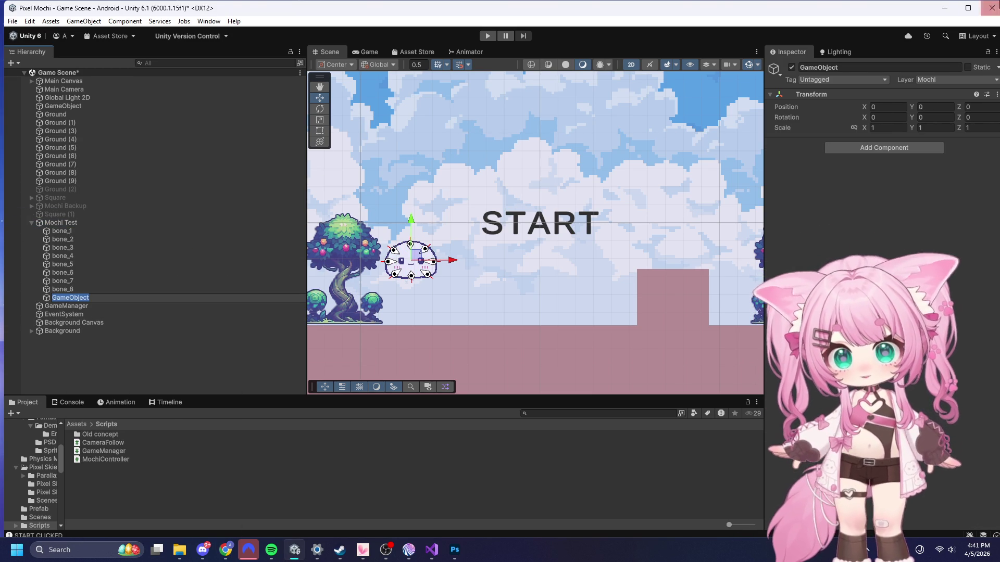
left_click(872, 68)
type("Ca")
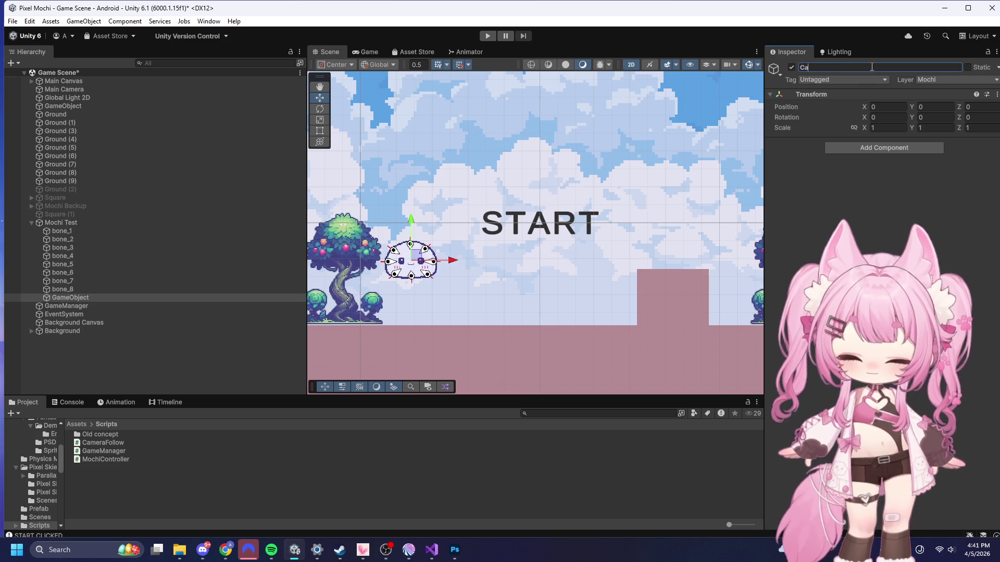
type("mera Anchor")
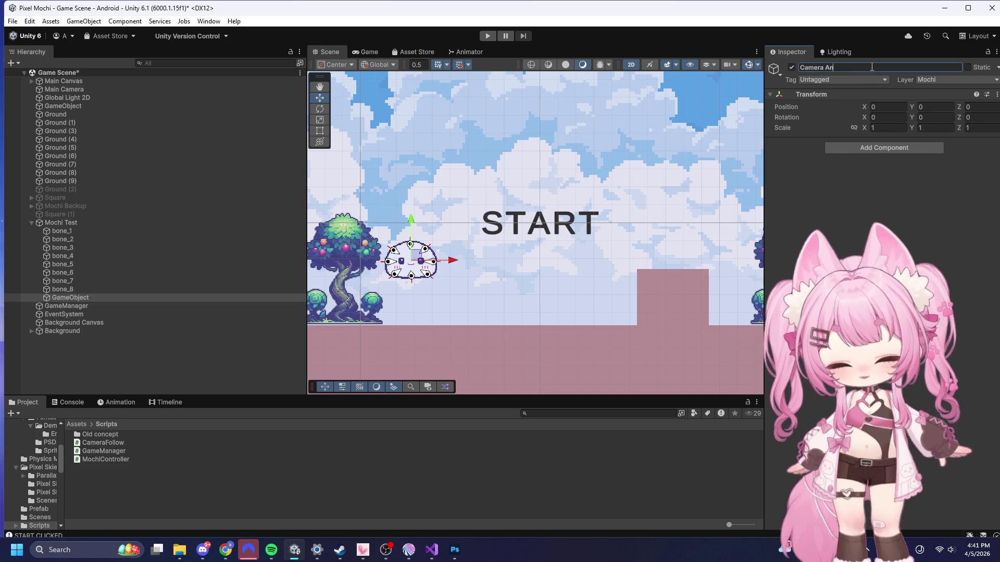
key("Return")
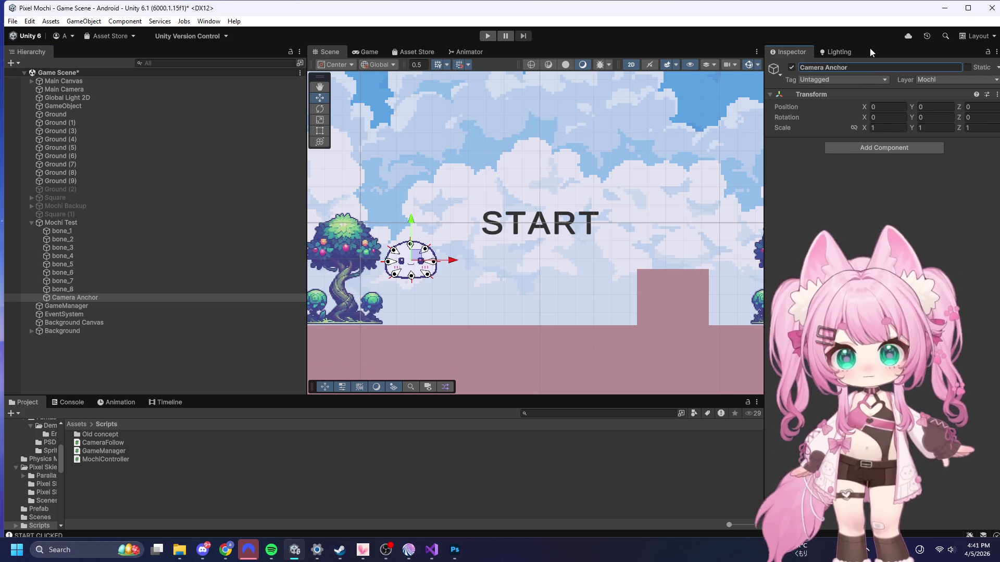
scroll(365, 245, "up", 3)
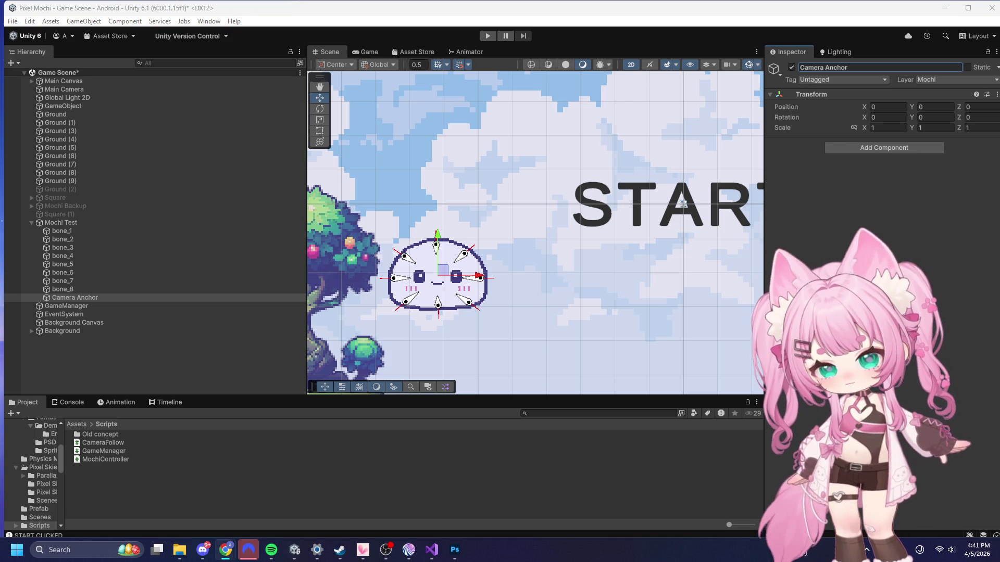
left_click(432, 550)
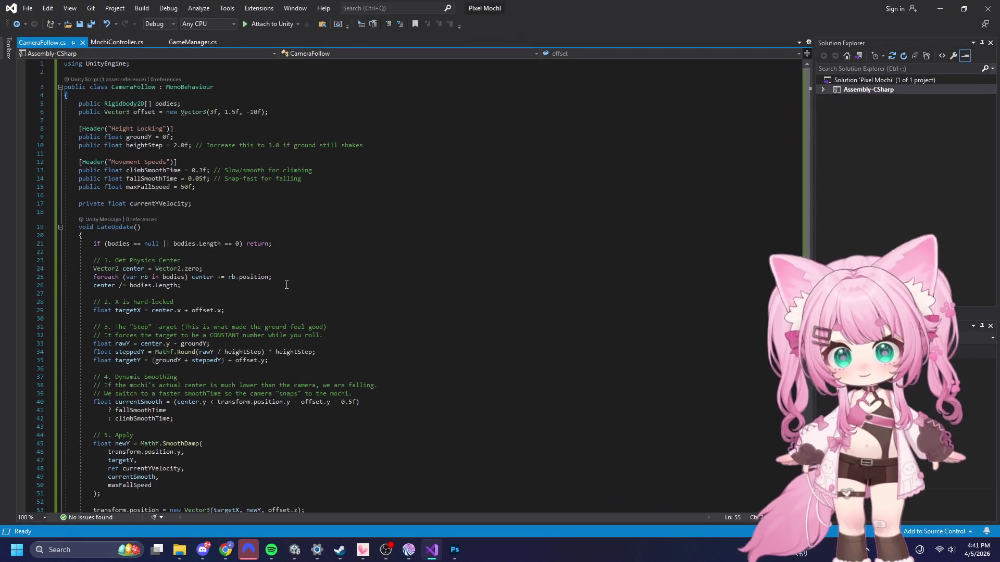
- Add a cameraAnchor Transform field below groundLayer in MochiController.cs
left_click(211, 206)
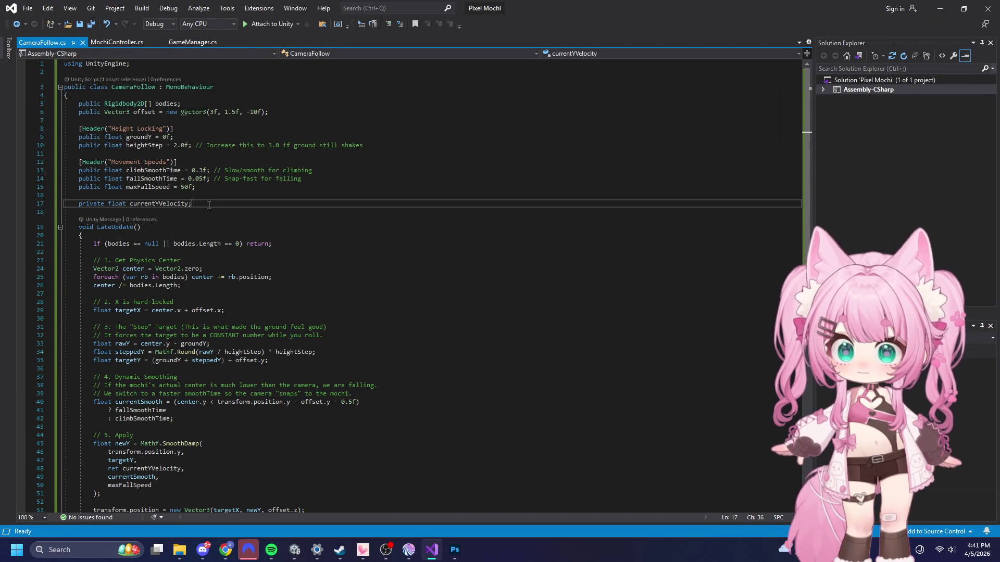
key("Return")
key("Return")
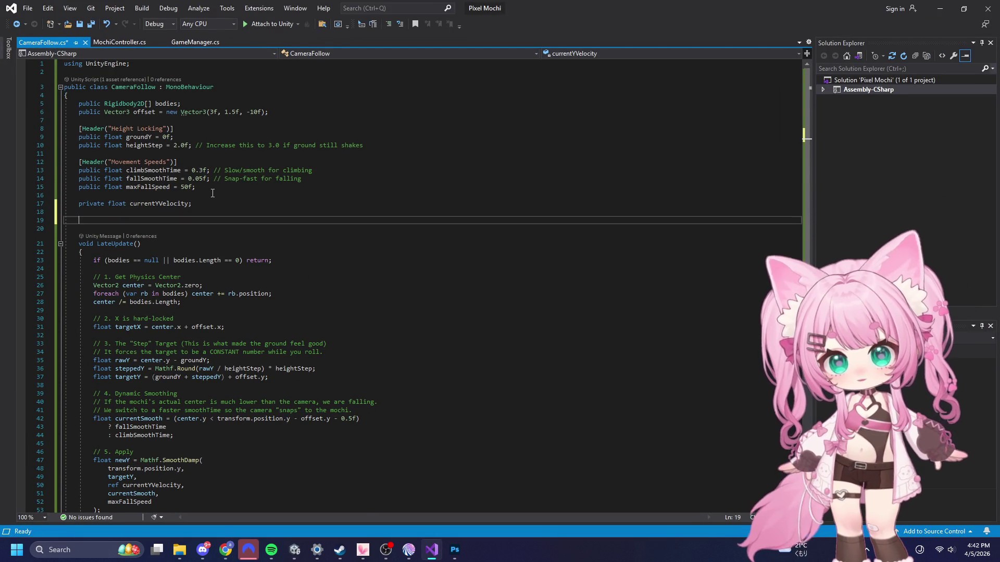
left_click(115, 42)
scroll(165, 222, "up", 8)
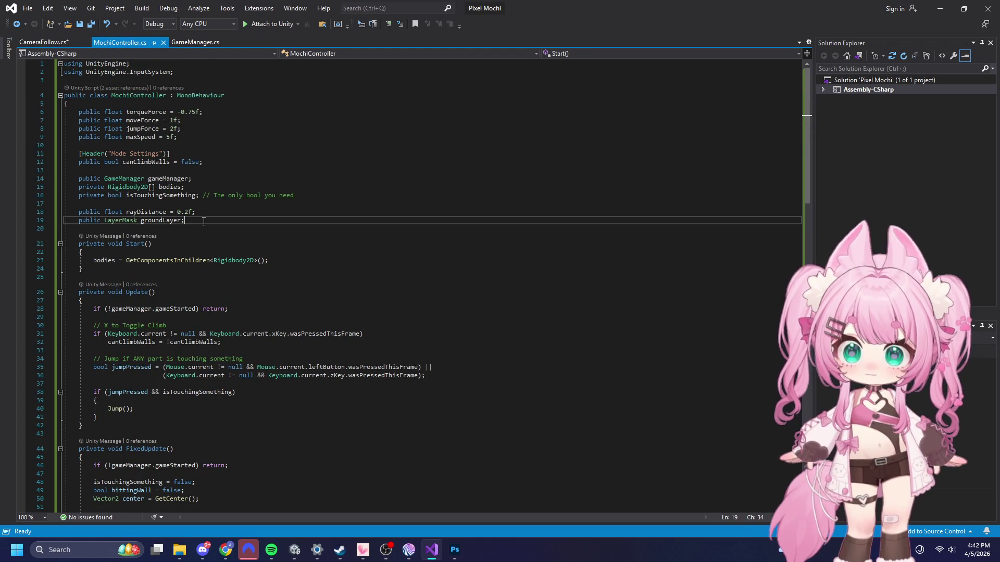
left_click(203, 221)
key("Return")
key("Return")
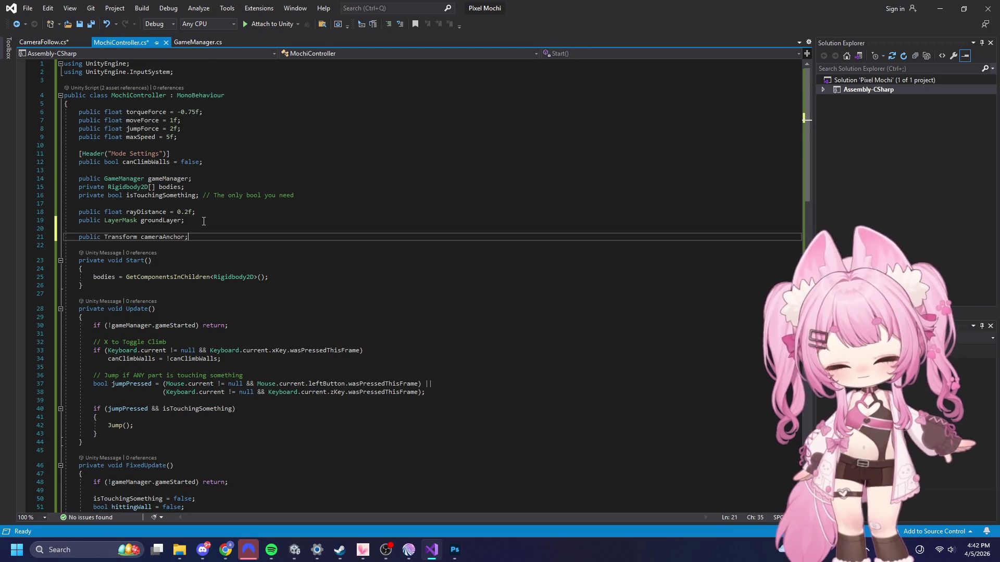
key("Tab")
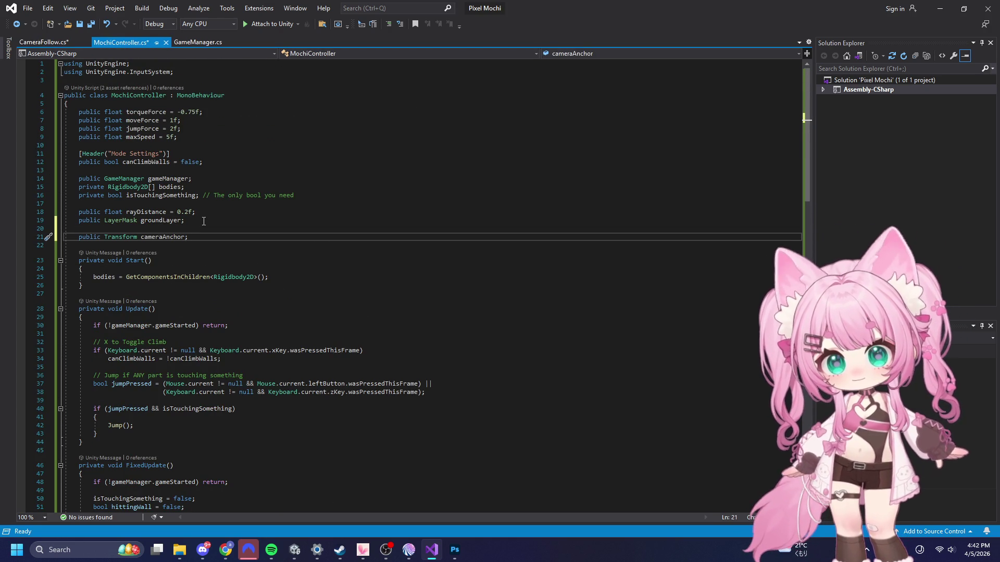
scroll(228, 251, "down", 9)
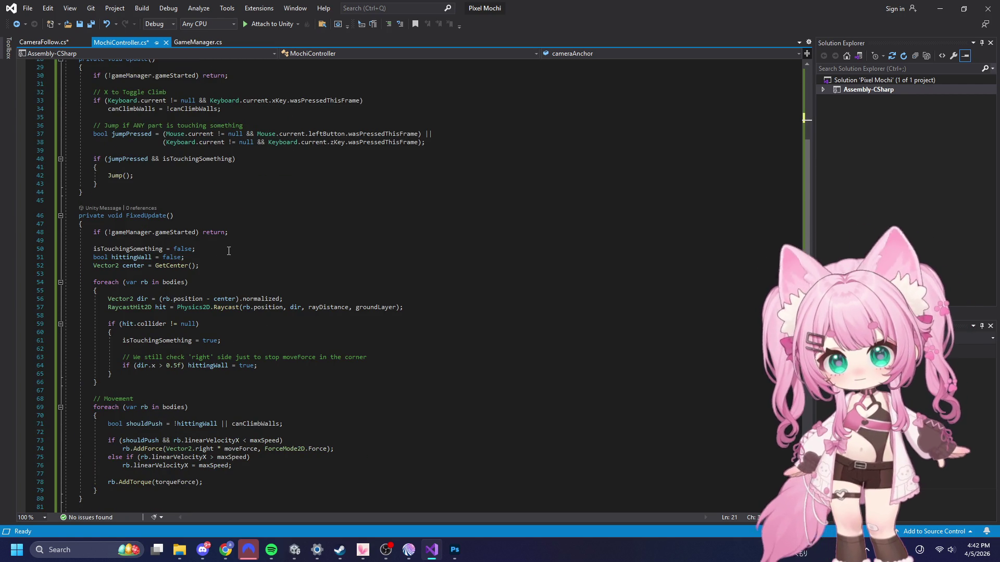
- Paste the camera-anchor centering code after the movement loop in FixedUpdate
left_click(355, 274)
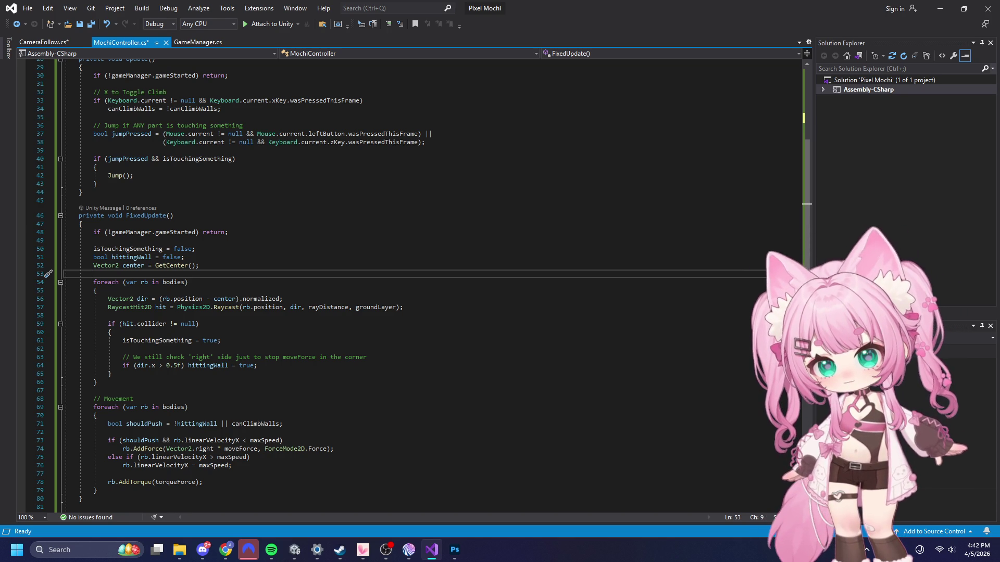
key("alt+Tab")
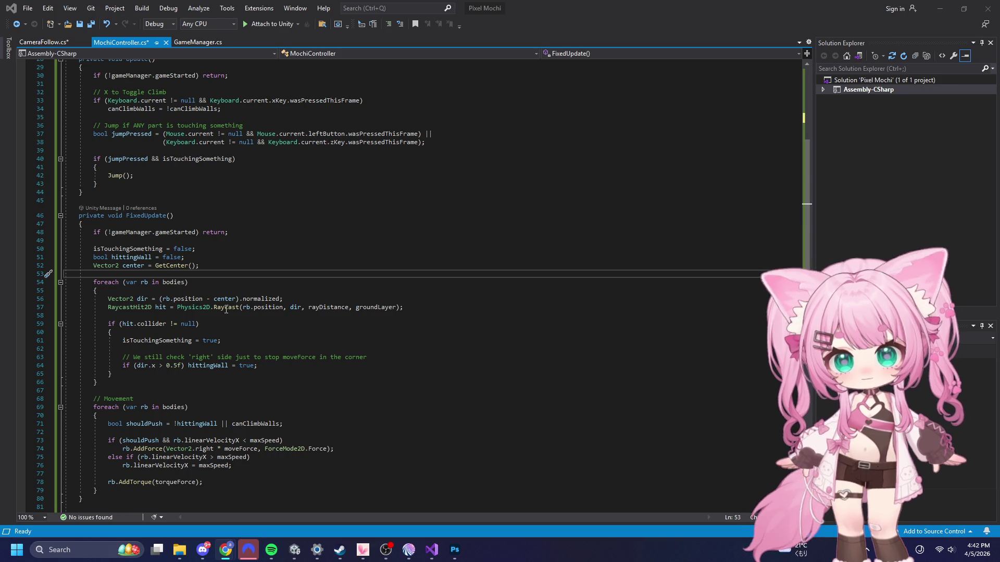
left_click(101, 374)
left_click(101, 382)
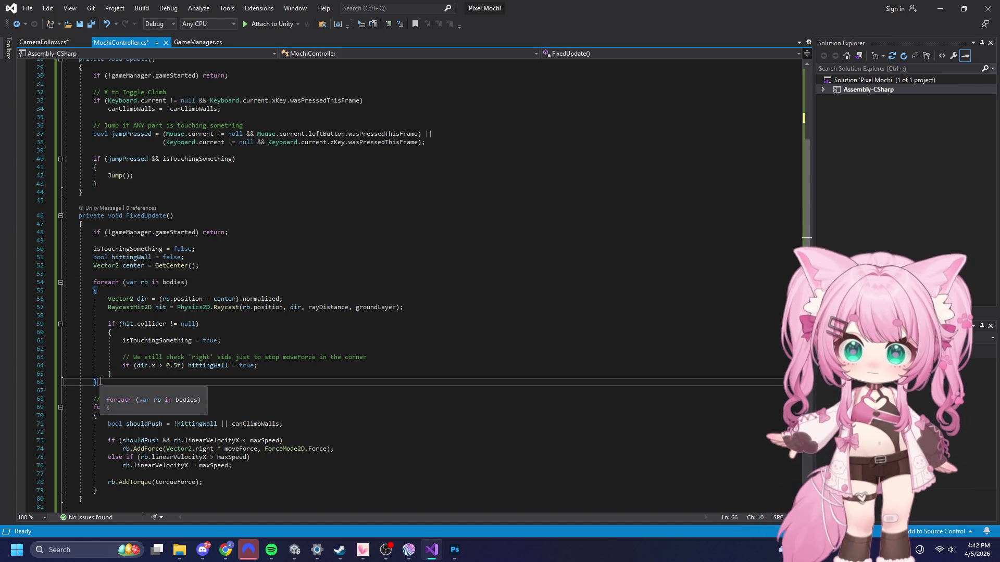
scroll(100, 382, "down", 2)
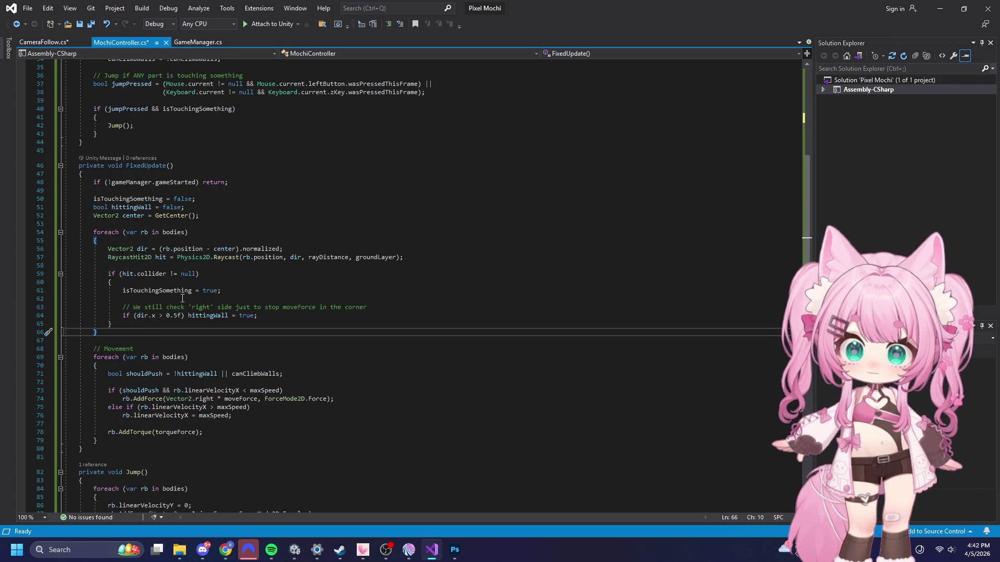
left_click(107, 449)
key("Up")
key("End")
key("Return")
type("// Keep the anchor at the mathematical center of the bones Vector2 center = Vector2.zero; foreach (var rb in bodies) center += rb.position; cameraAnchor.position = center / bodies.Length;")
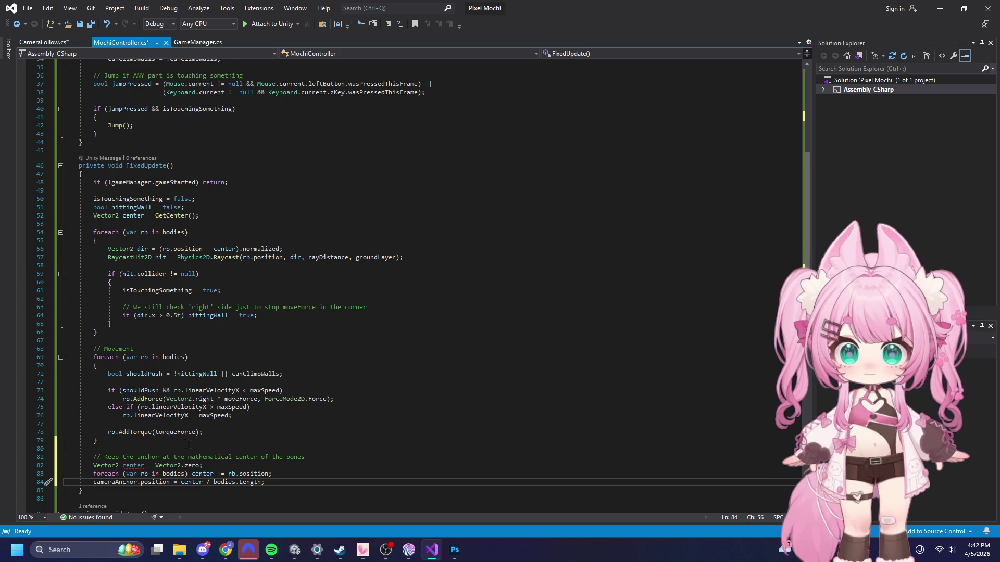
- Select the code from line 58 through the end of the file
scroll(162, 442, "down", 1)
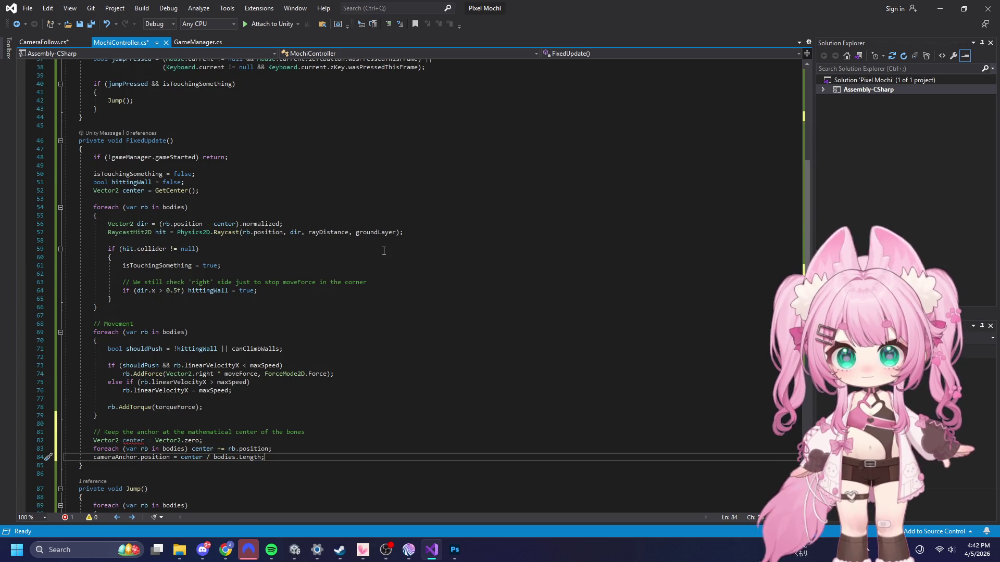
key("alt+Tab")
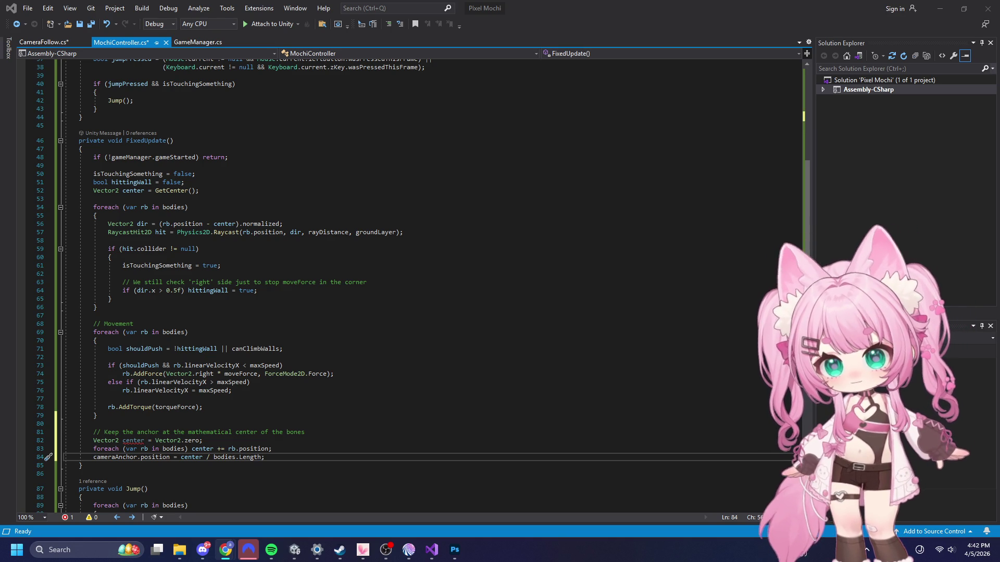
left_click(397, 238)
key("ctrl+shift+End")
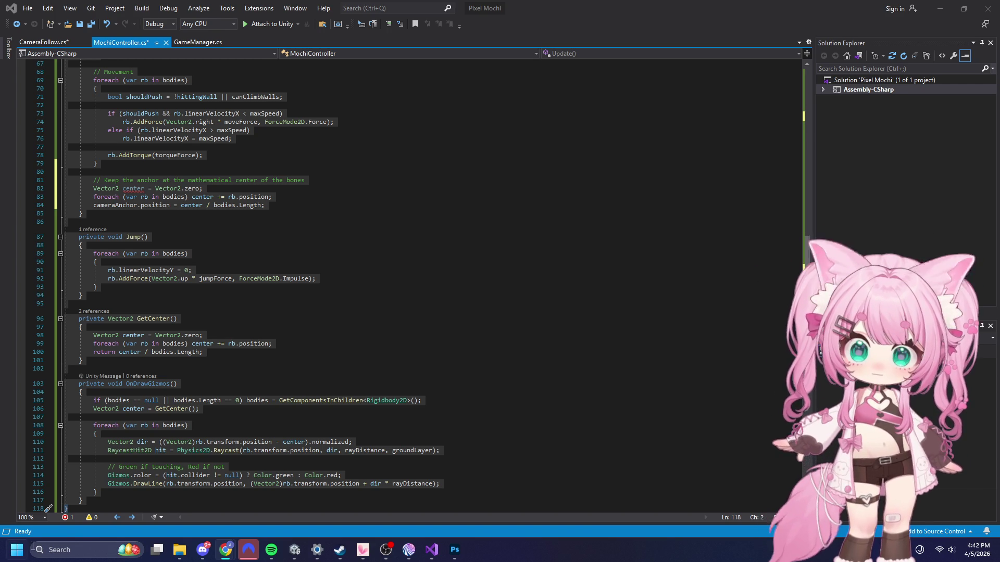
left_click(432, 550)
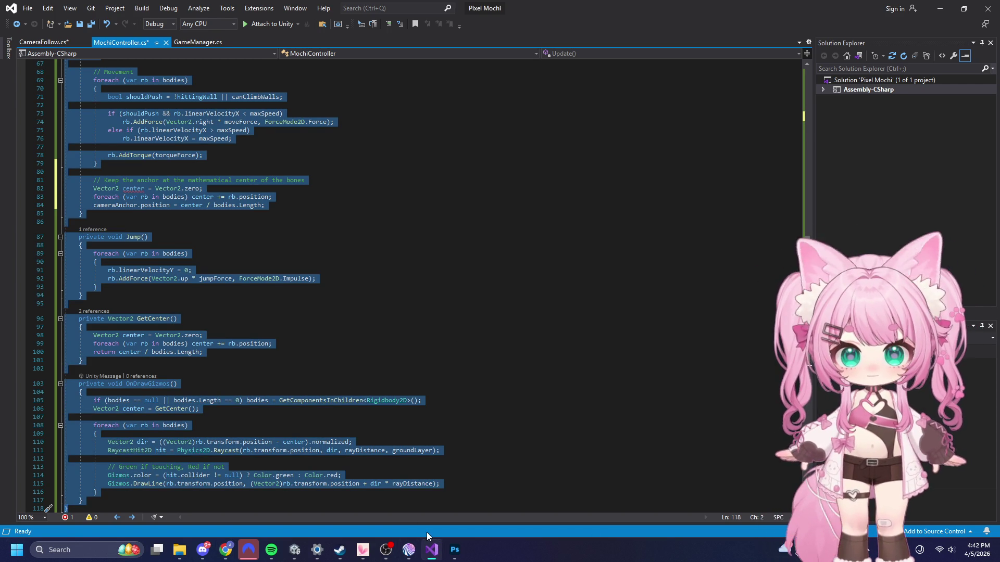
- Paste the new CameraFollow.cs code over the old version (deadzone, SmoothDamp X 0.02, Y 0.1) and save all
left_click(44, 41)
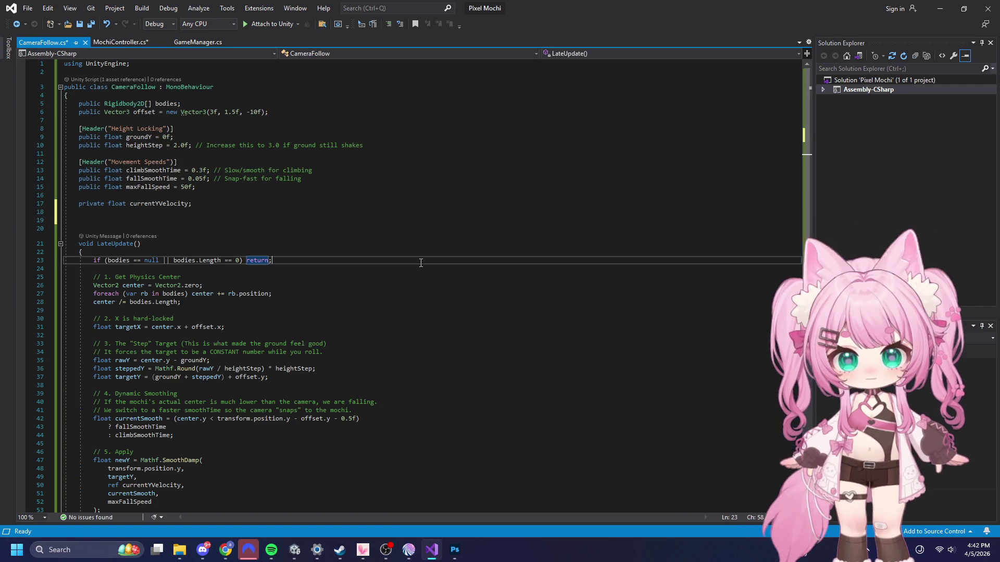
type("using UnityEngine;  public class CameraFollow : MonoBehaviour {     public Transform target; // Drag the 'CameraAnchor' here     public Vector3 offset = new Vector3(3f, 1.5f, -10f);      [Header(\"Stabilization\")]     public float groundY = 0f;     public float verticalDeadzone = 0.5f; // Small buffer for ground rolls      [Header(\"Speed\")]     public float smoothTimeX = 0.02f;     public float smoothTimeY = 0.1f;     public float fallSpeedLimit = 60f;      private Vector2 currentVelocity;      void LateUpdate()     {         if (target == null) return;          // 1. Target Position         float targetX = target.position.x + offset.x;         float targetY = target.position.y + offset.y;          // 2. Ground Lock Logic         // If the anchor is near the floor, we force targetY to stay at the offset         if (Mathf.Abs(target.position.y - groundY) < verticalDeadzone)         {             targetY = groundY + offset.y;         }          // 3. Smooth Following         // Using the Anchor's Transform is 100x smoother than bone averages         float newX = Mathf.SmoothDamp(transform.position.x, targetX, ref currentVelocity.x, smoothTimeX);         float newY = Mathf.SmoothDamp(transform.position.y, targetY, ref currentVelocity.y, smoothTimeY, fallSpeedLimit);          transform.position = new Vector3(newX, newY, offset.z);     } }")
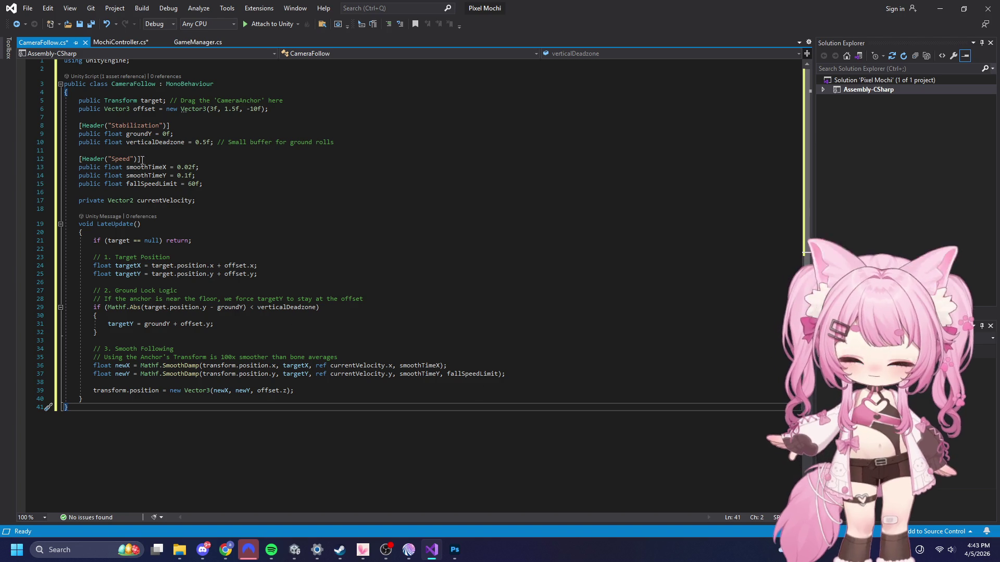
left_click(29, 8)
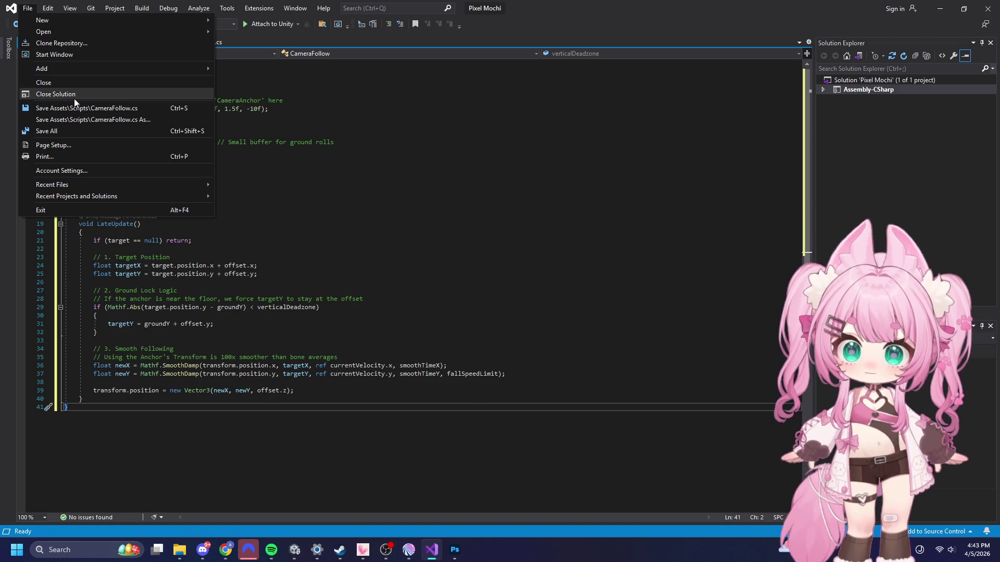
left_click(68, 131)
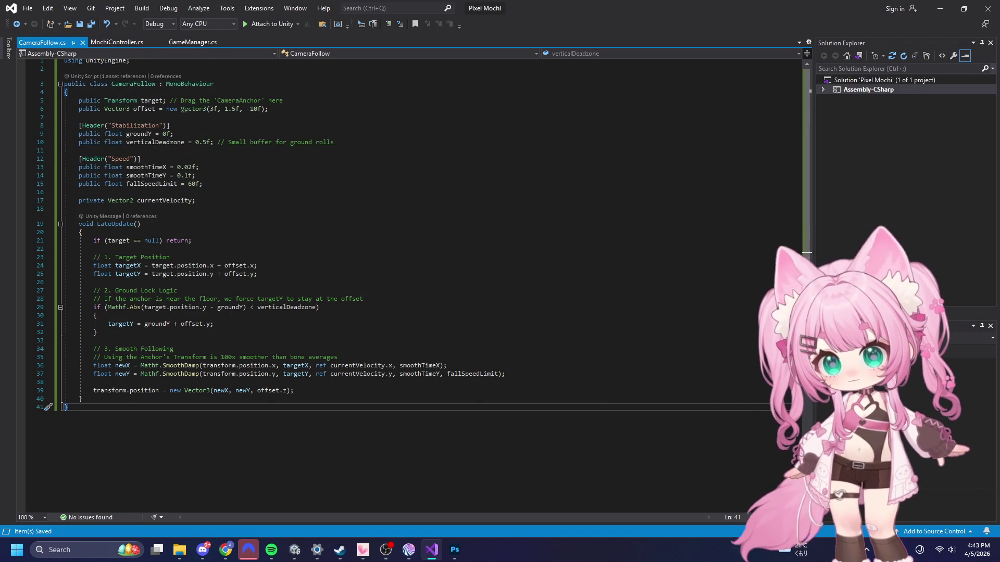
- Return to the MochiController script and select all of its code
key("alt+Tab")
left_click(116, 42)
key("ctrl+a")
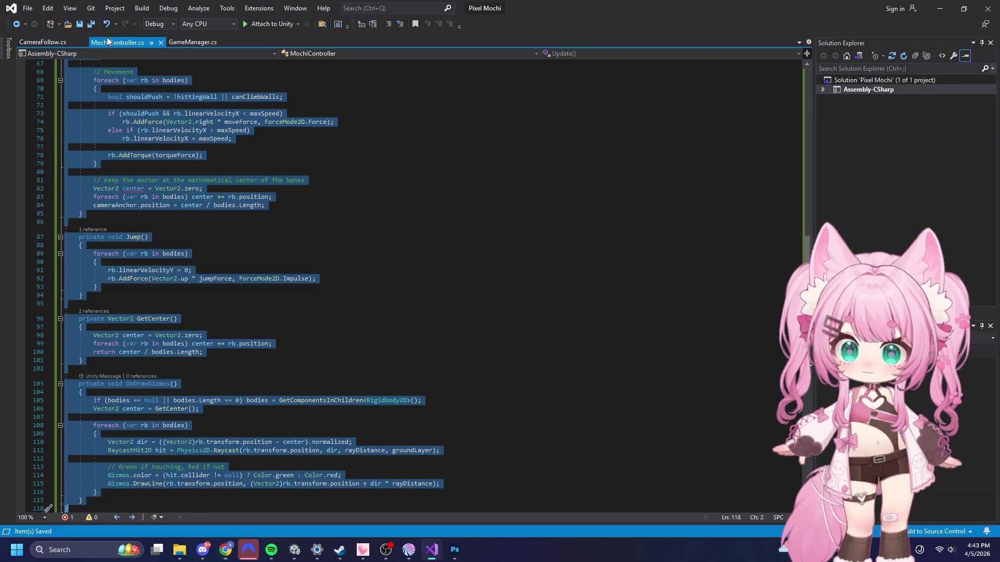
- Replace MochiController's FixedUpdate so it sets cameraAnchor to currentCenter when assigned, save all, and return to Unity
key("ctrl+v")
scroll(145, 210, "up", 4)
scroll(144, 210, "up", 5)
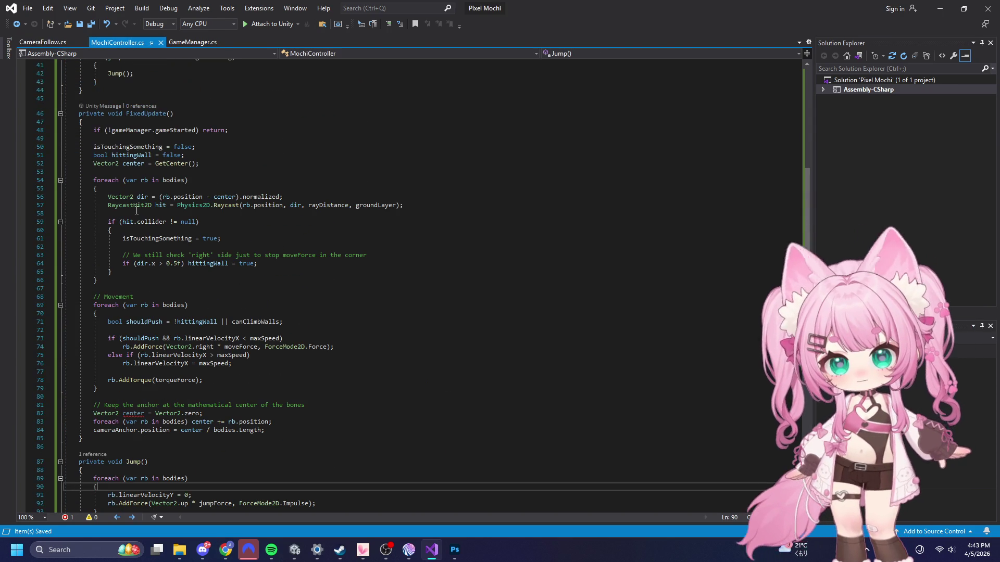
mouse_move(78, 113)
left_mouse_down()
mouse_move(218, 349)
mouse_move(256, 439)
left_mouse_up()
type("private void FixedUpdate()     {         if (!gameManager.gameStarted) return;          isTouchingSomething = false;         bool hittingWall = false;          // Use the helper function once at the start         Vector2 currentCenter = GetCenter();          // 1. Raycast logic (Sensor check)         foreach (var rb in bodies)         {             Vector2 dir = (rb.position - currentCenter).normalized;             RaycastHit2D hit = Physics2D.Raycast(rb.position, dir, rayDistance, groundLayer);              if (hit.collider != null)             {                 isTouchingSomething = true;                  // Check front-facing bones for wall collision                 if (dir.x > 0.5f) hittingWall = true;             }         }          // 2. Movement & Physics logic         foreach (var rb in bodies)         {             bool shouldPush = !hittingWall || canClimbWalls;              if (shouldPush && rb.linearVelocityX < maxSpeed)                 rb.AddForce(Vector2.right * moveForce, ForceMode2D.Force);             else if (rb.linearVelocityX > maxSpeed)                 rb.linearVelocityX = maxSpeed;              rb.AddTorque(torqueForce);         }          // 3. Update the Camera Anchor position         if (cameraAnchor != null)         {             cameraAnchor.position = currentCenter;         }     }")
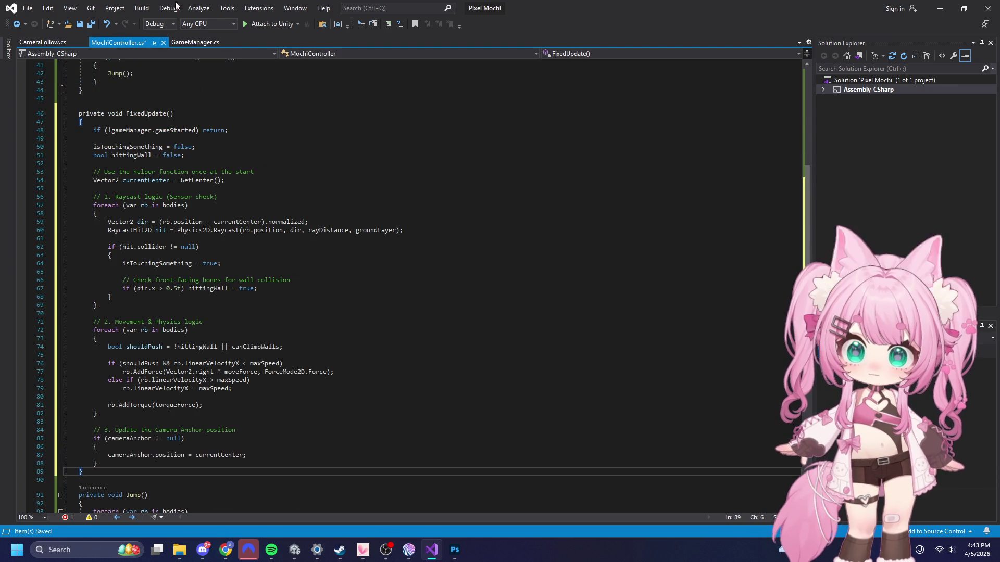
left_click(27, 9)
left_click(45, 131)
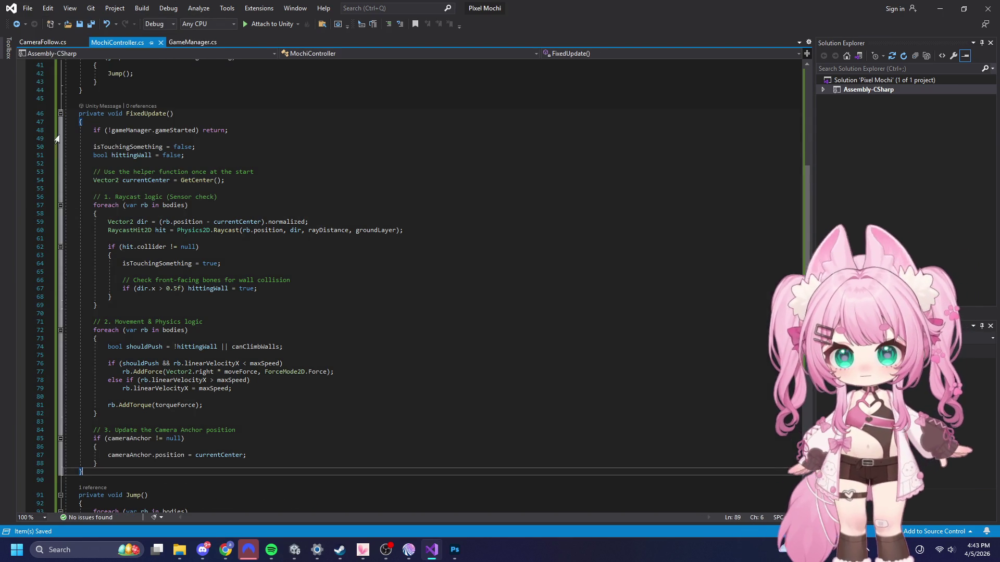
left_click(489, 331)
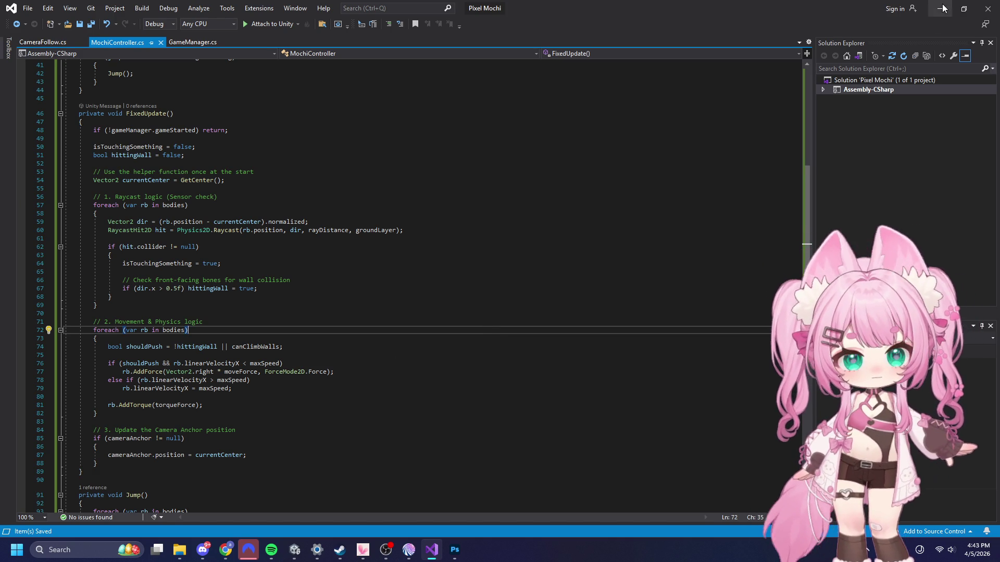
key("alt+Tab")
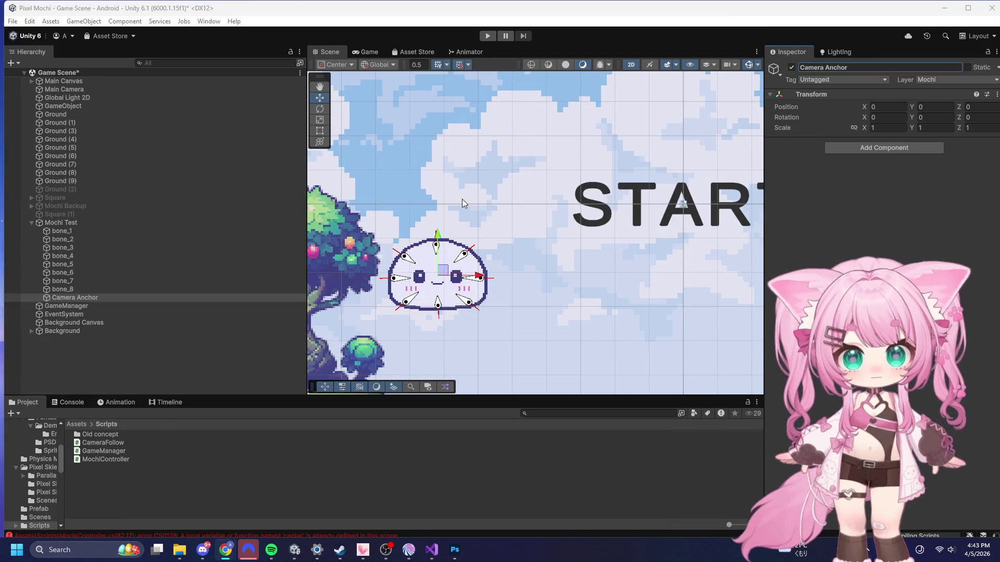
- After a quick play test, assign Camera Anchor as the Main Camera's Camera Follow target, then select Mochi Test
left_click(494, 35)
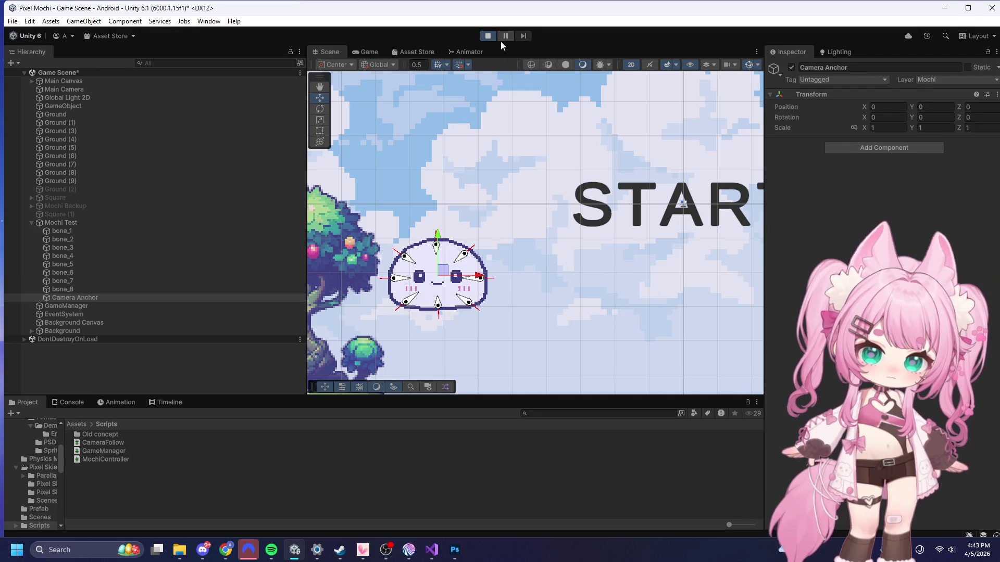
left_click(489, 35)
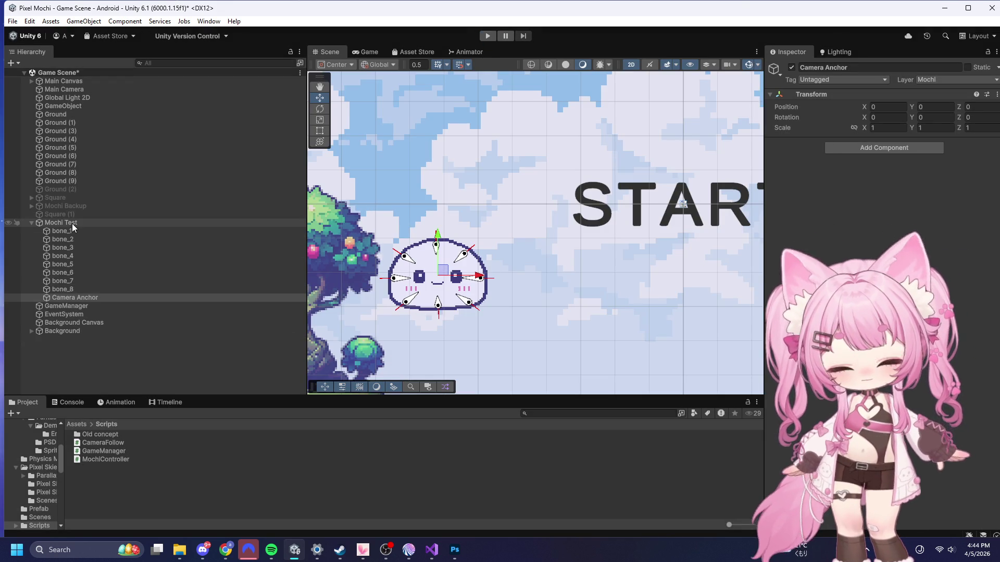
left_click(83, 89)
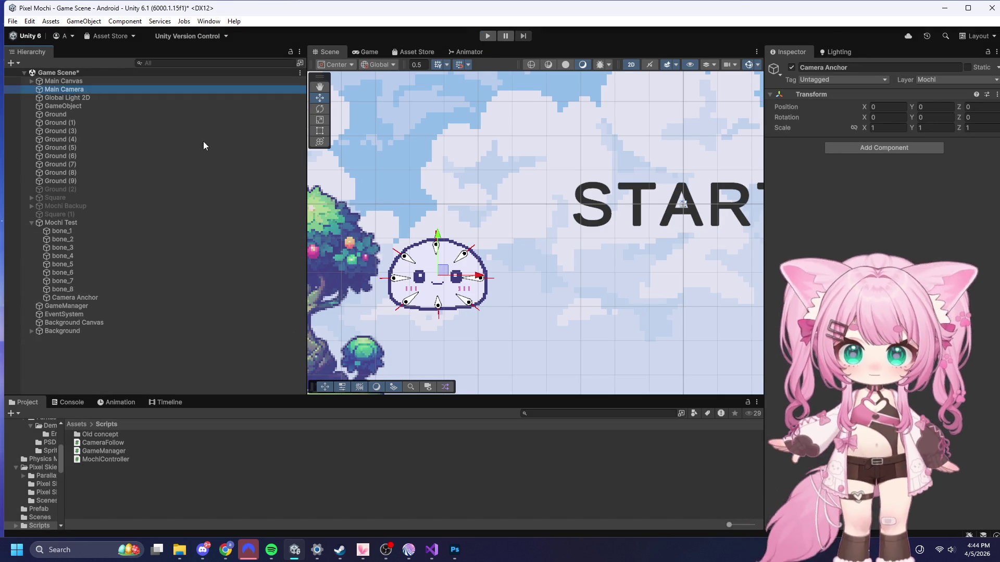
scroll(832, 393, "down", 5)
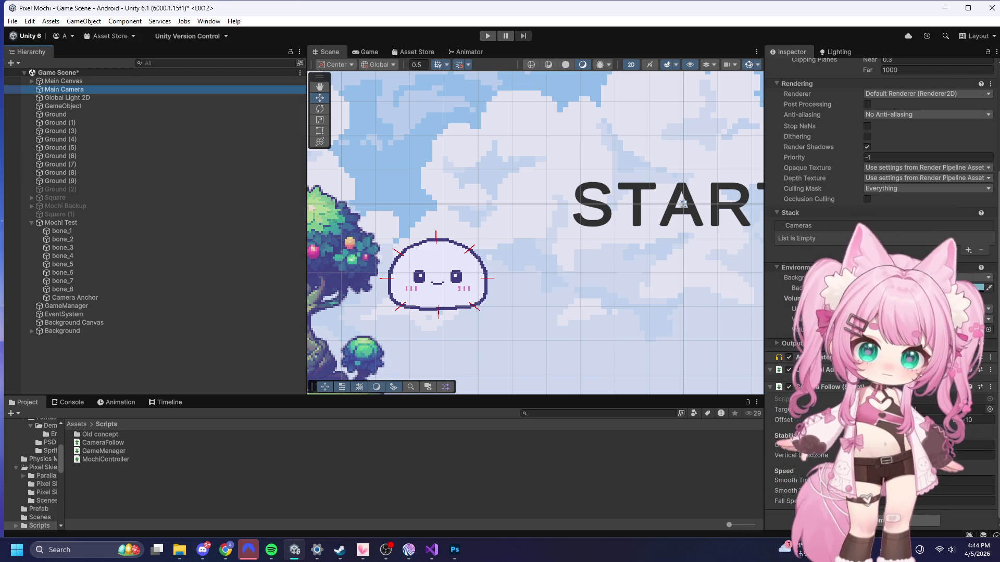
mouse_move(62, 89)
left_mouse_down()
mouse_move(94, 182)
mouse_move(165, 286)
mouse_move(917, 410)
left_mouse_up()
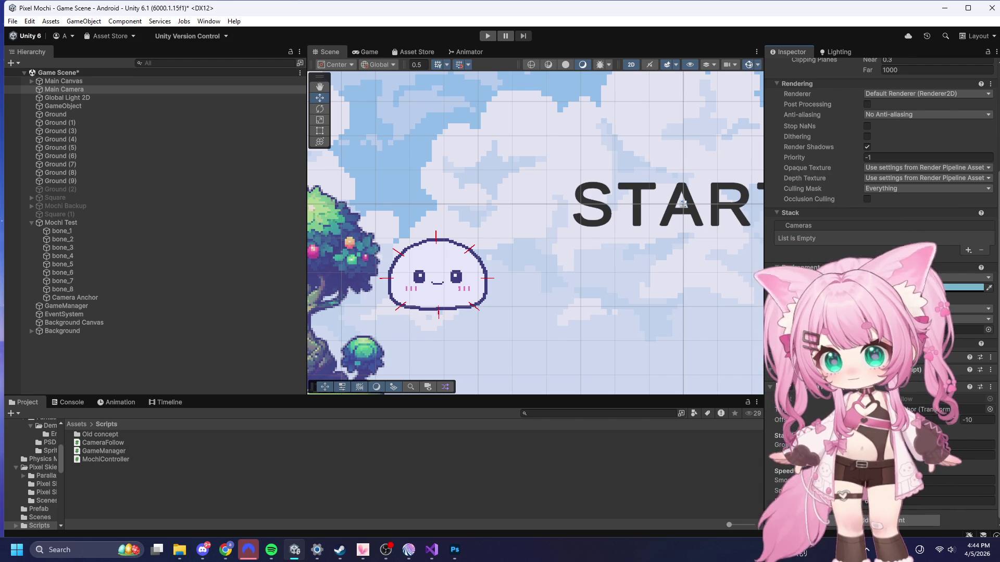
left_click(60, 224)
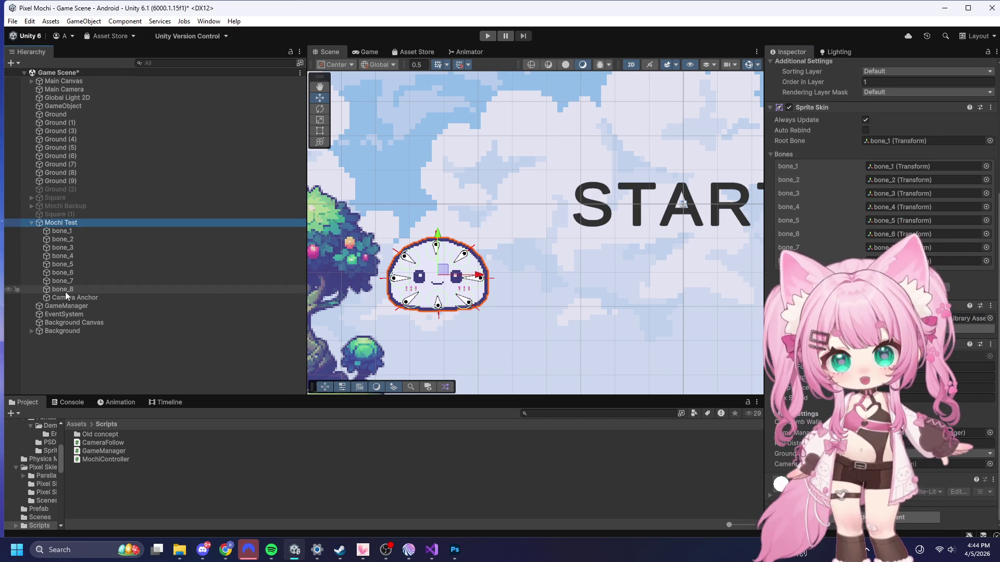
left_click(486, 36)
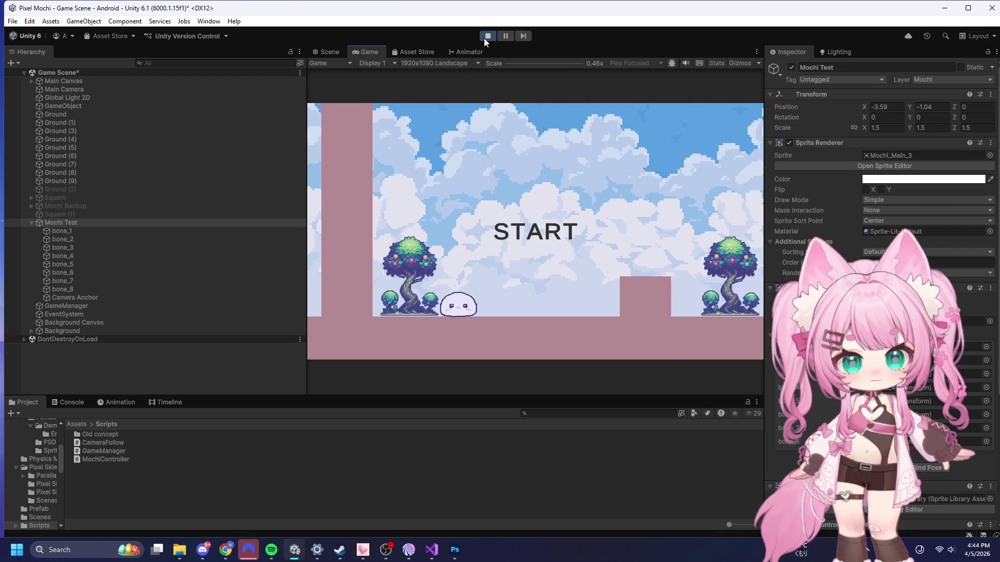
left_click(537, 234)
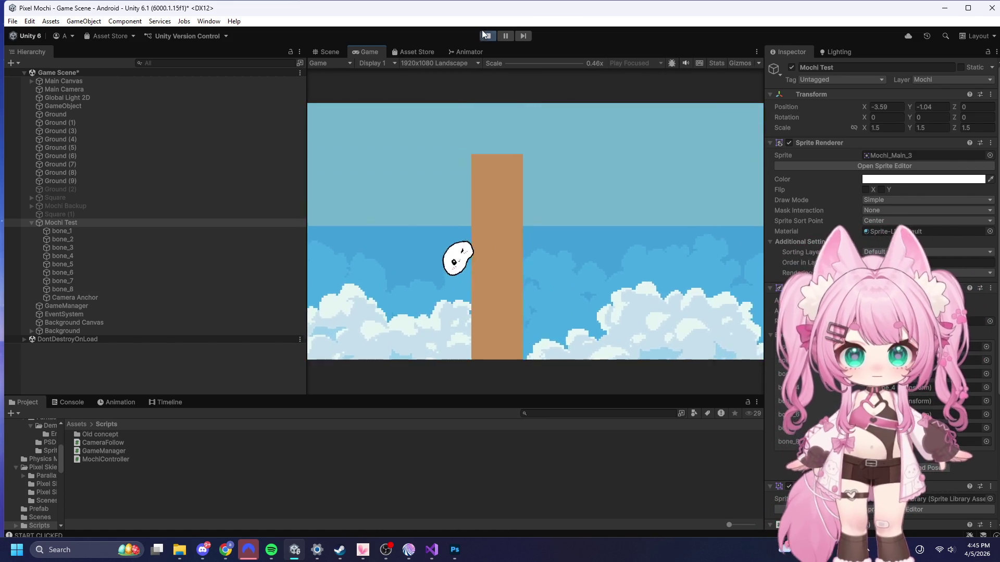
key("ctrl+p")
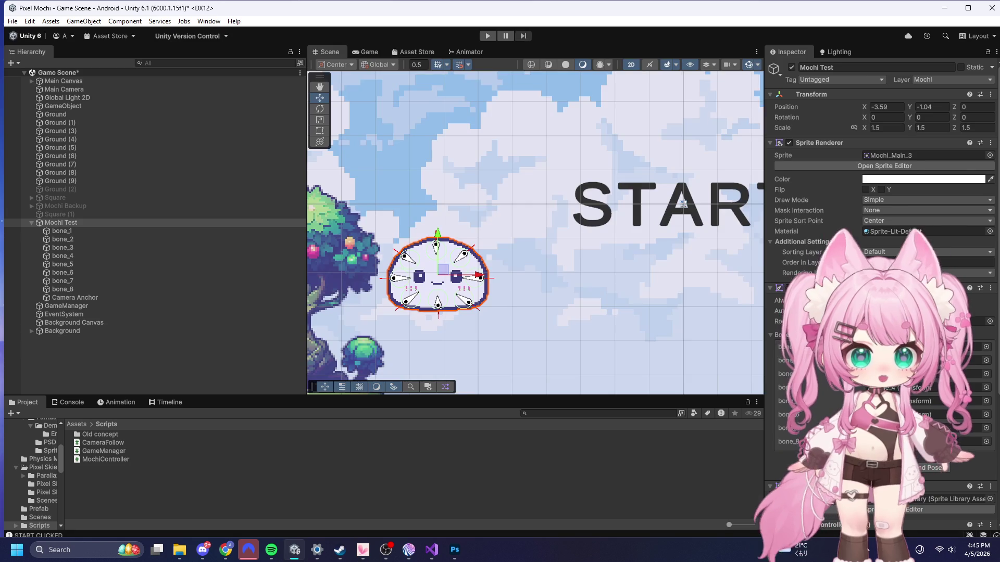
scroll(880, 260, "down", 3)
scroll(881, 260, "down", 3)
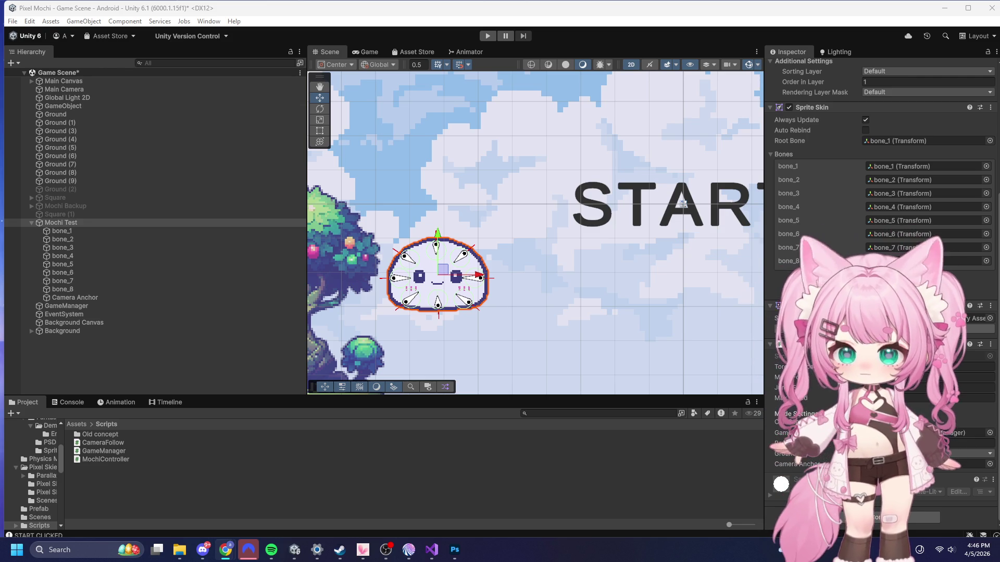
left_click(432, 550)
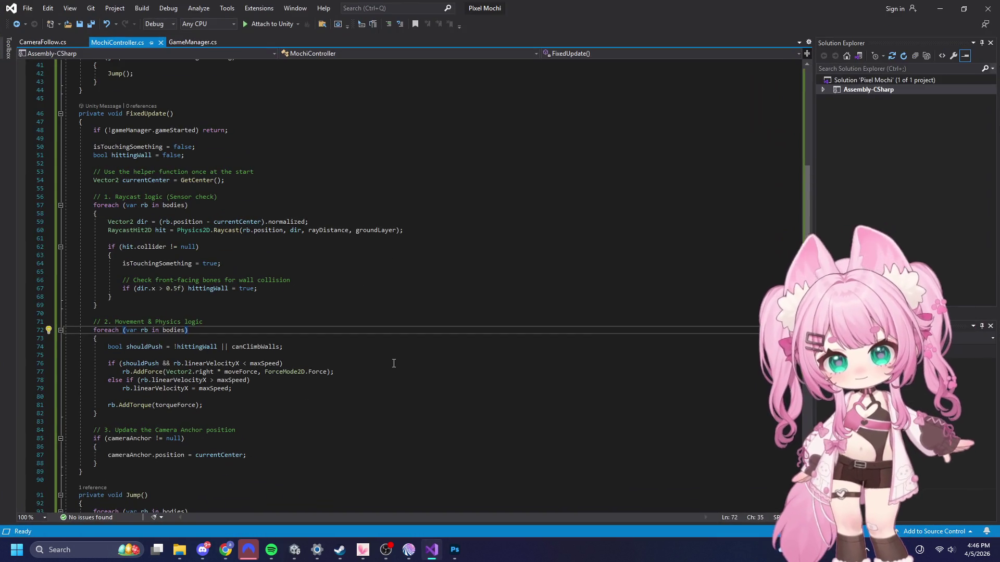
- Undo the camera anchor edits in MochiController.cs, back through the cameraAnchor field declaration
left_click(386, 209)
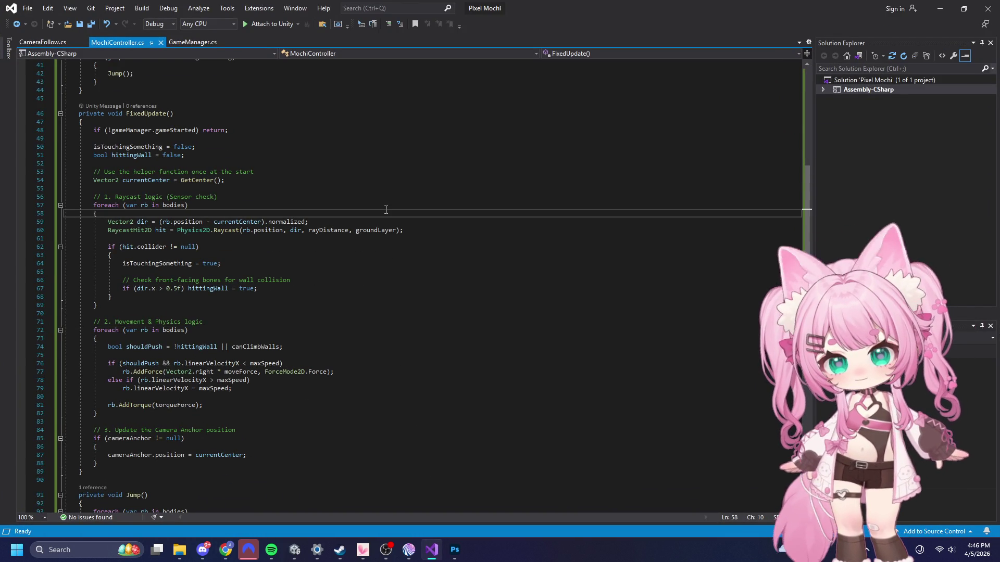
key("ctrl+z")
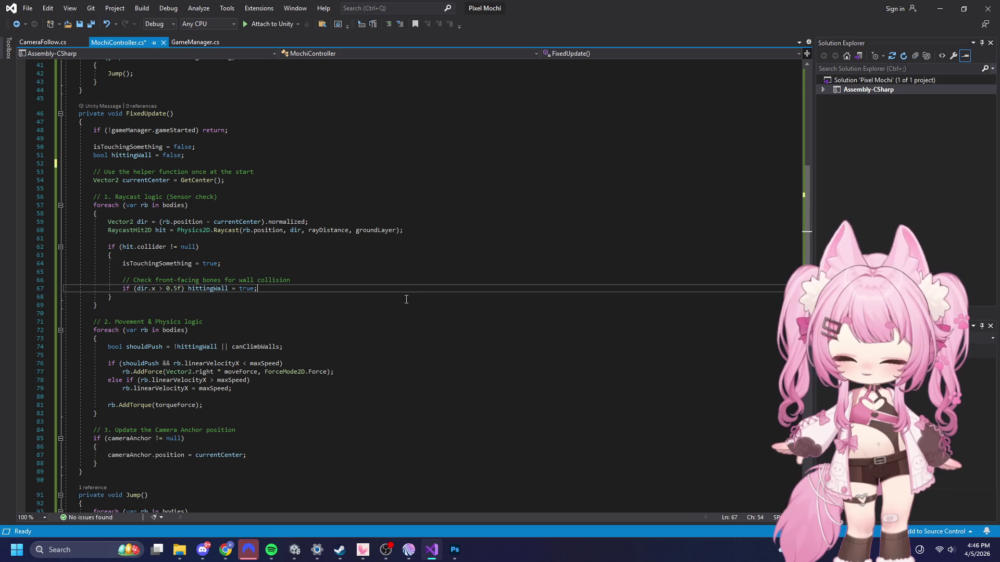
key("ctrl+z")
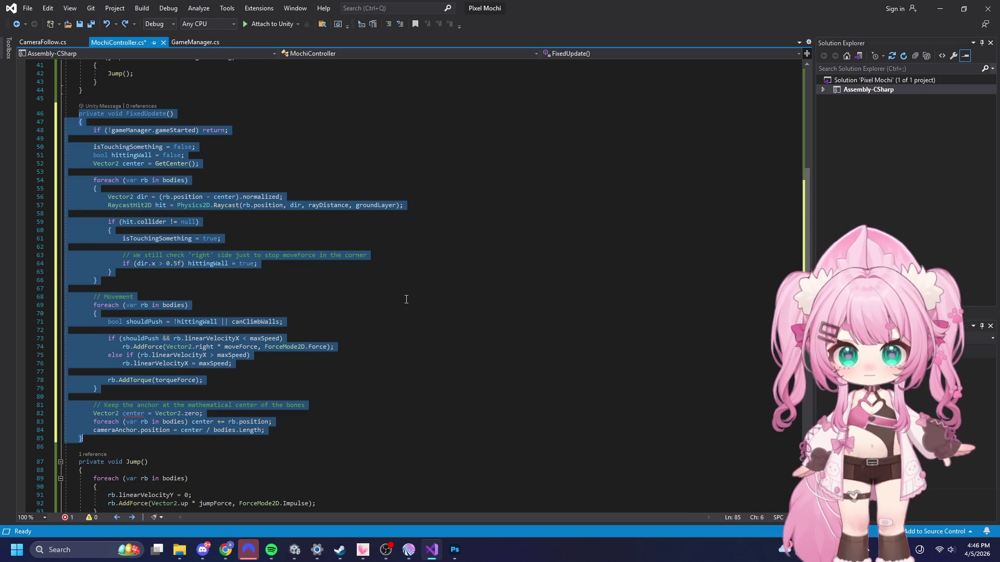
key("ctrl+z")
key("ctrl+z")
key("ctrl+z")
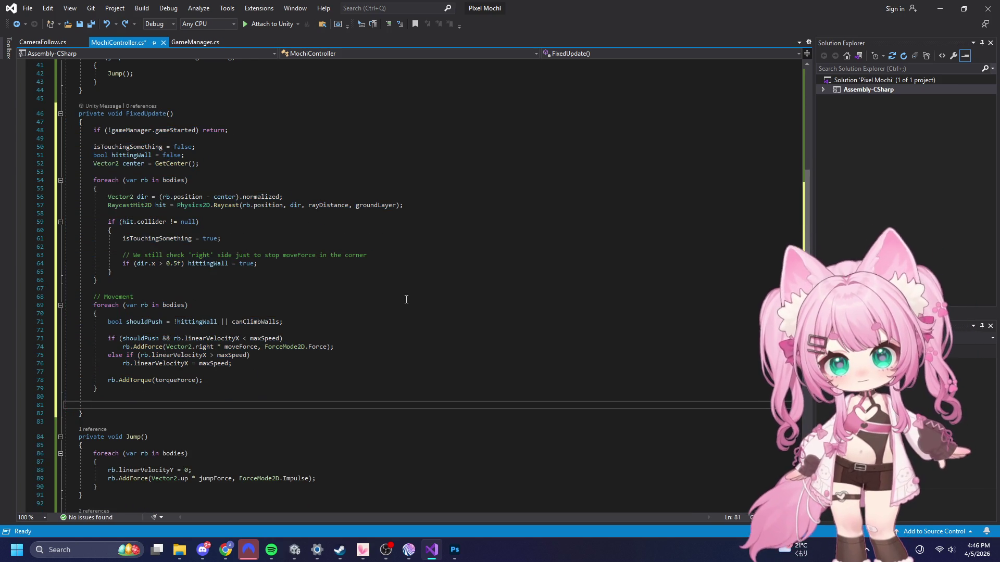
scroll(406, 299, "up", 10)
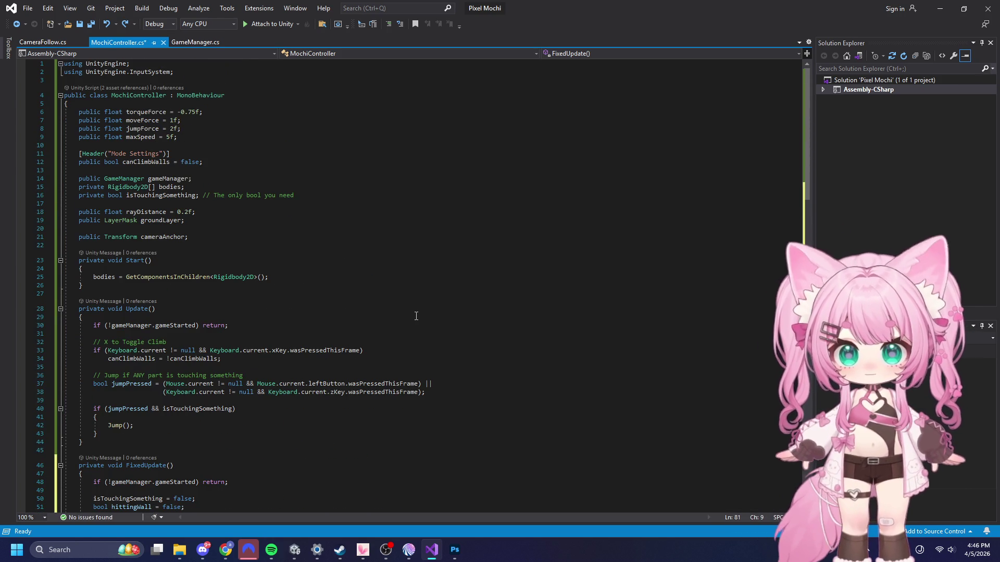
key("Up")
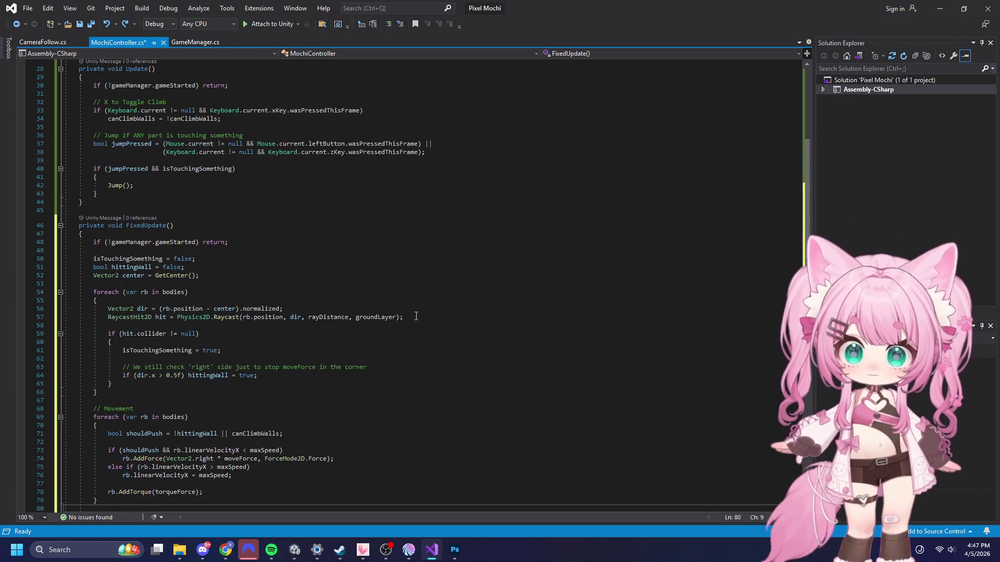
key("ctrl+z")
key("ctrl+z")
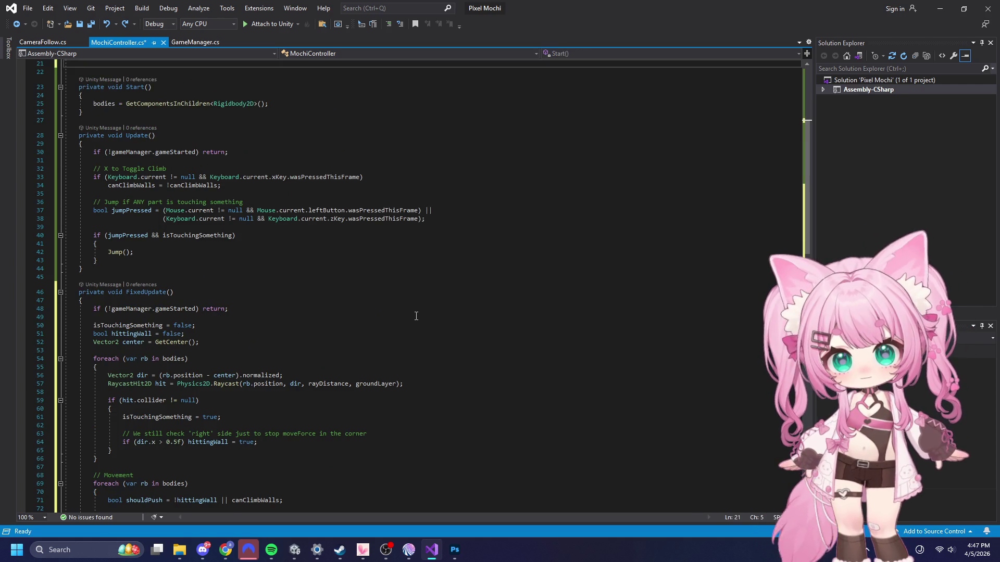
scroll(416, 316, "up", 1)
key("ctrl+z")
key("ctrl+z")
key("ctrl+z")
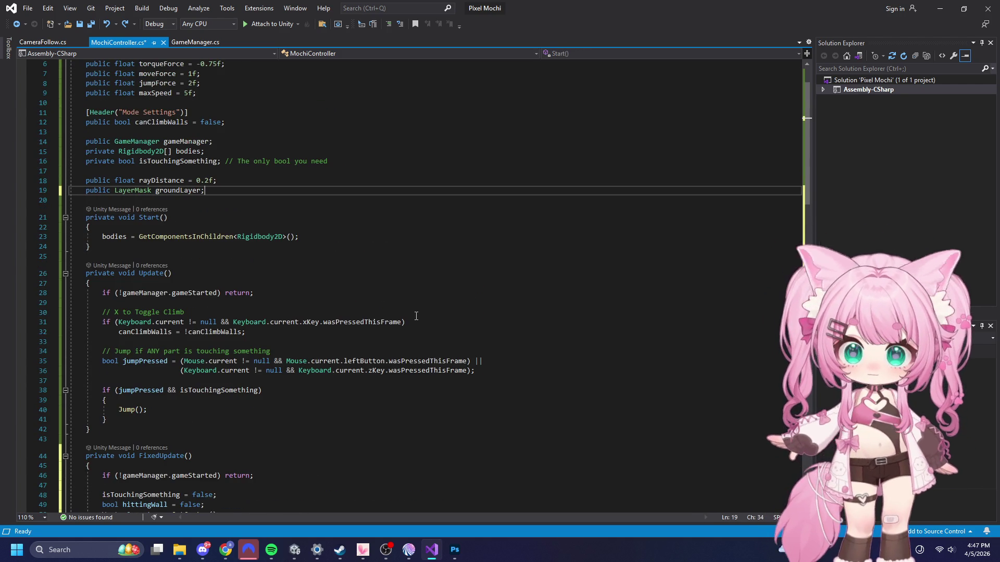
- Save all scripts and switch back to the Unity editor
left_click(28, 8)
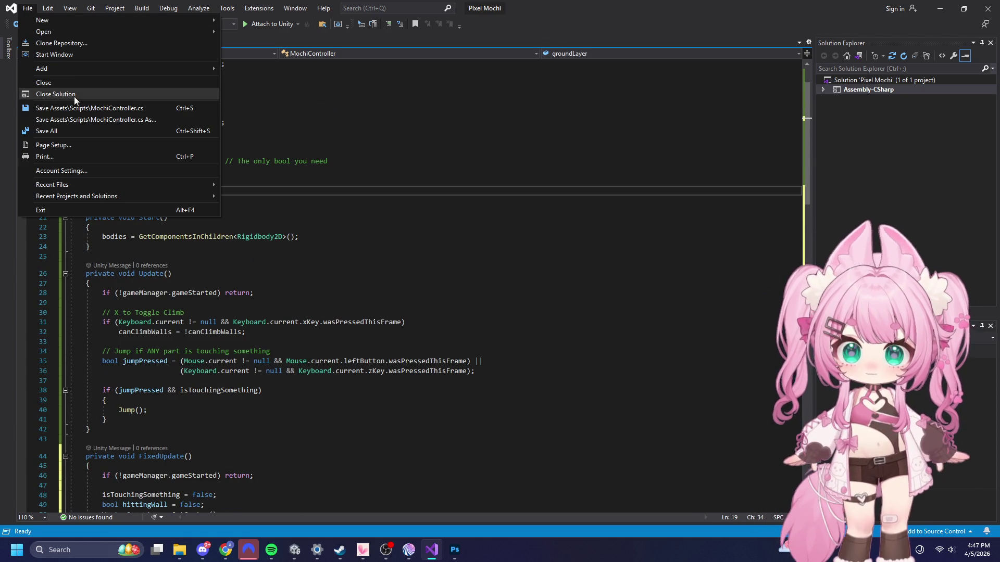
left_click(53, 133)
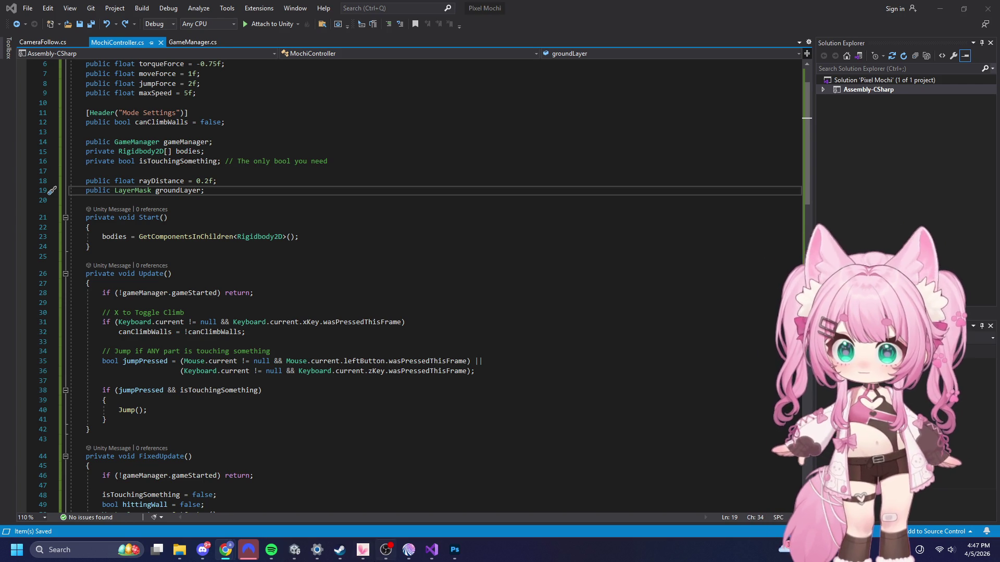
left_click(301, 551)
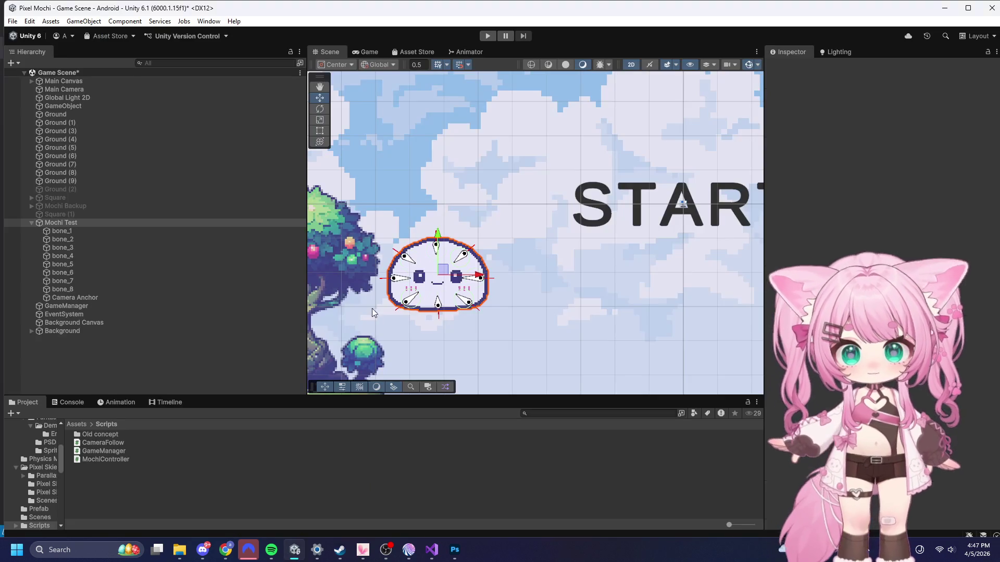
- Delete the Camera Anchor child of Mochi Test, then bring up CameraFollow.cs in Visual Studio
left_click(92, 299)
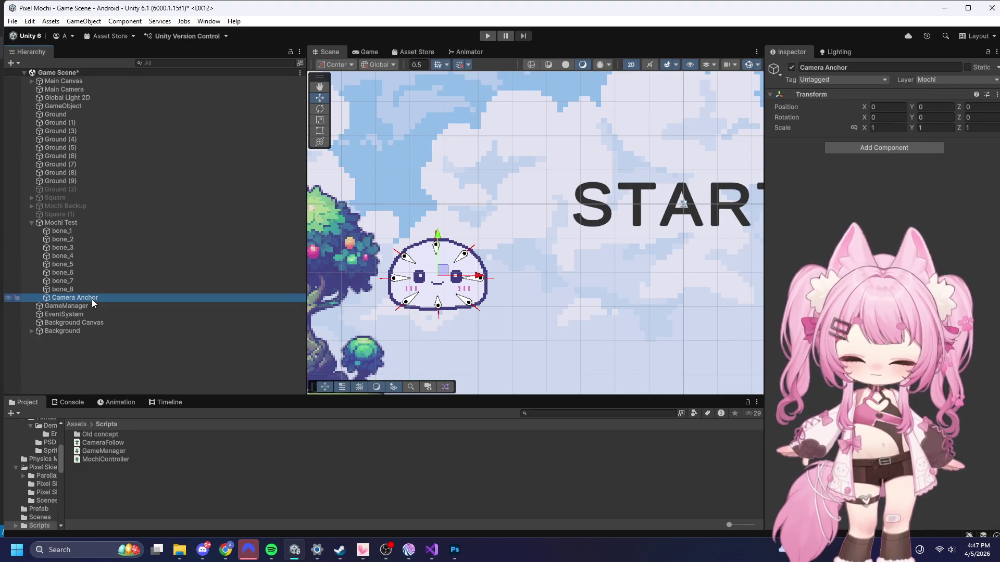
key("Delete")
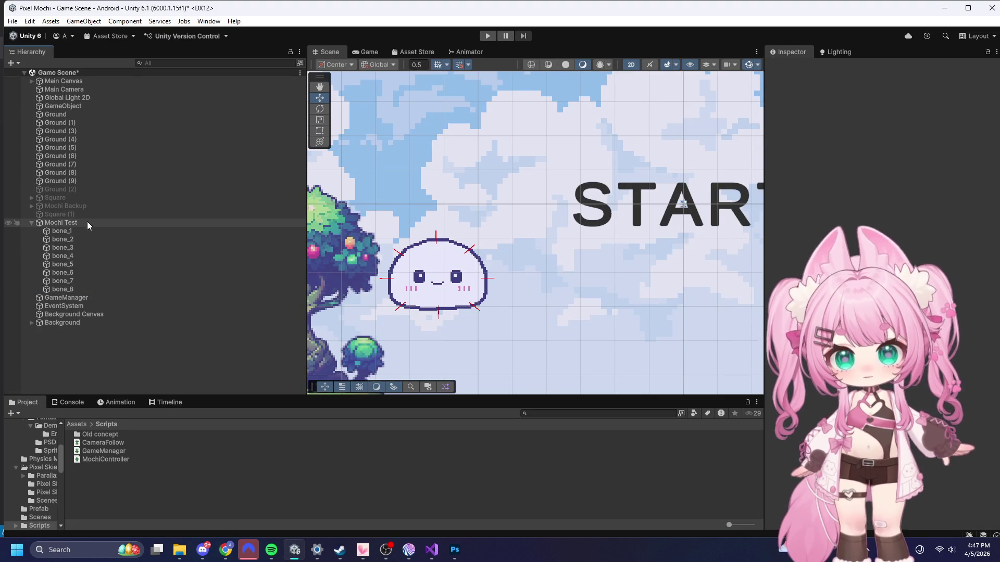
left_click(432, 550)
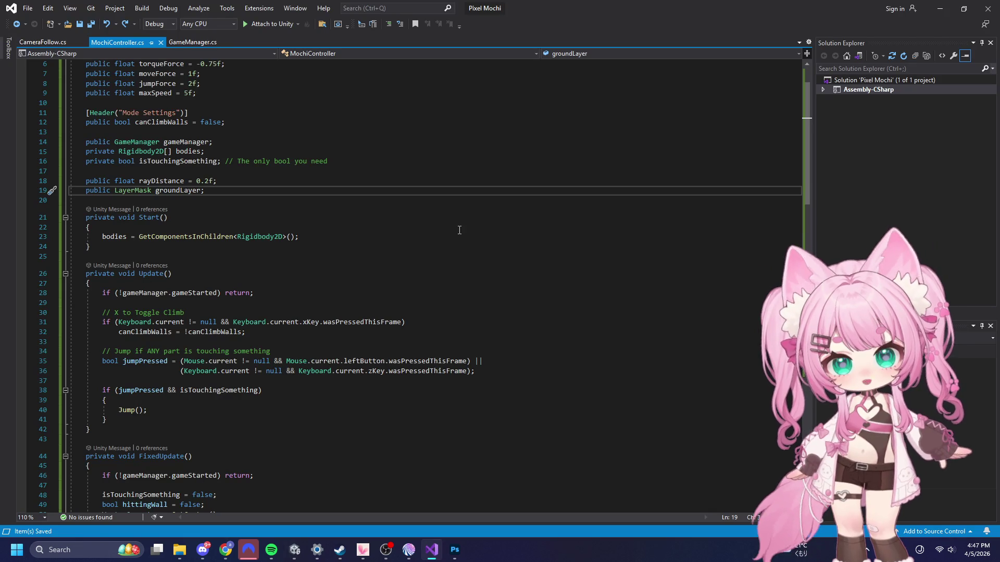
left_click(43, 42)
left_click(489, 286)
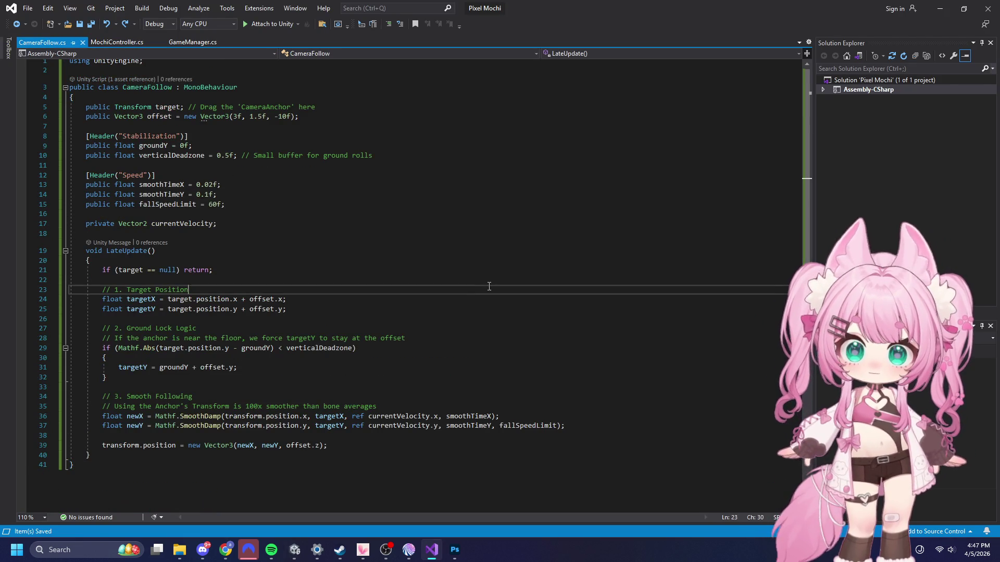
- Replace CameraFollow.cs with the bone-averaging, X-locked version with fall, climb and ground states, and save it
key("ctrl+a")
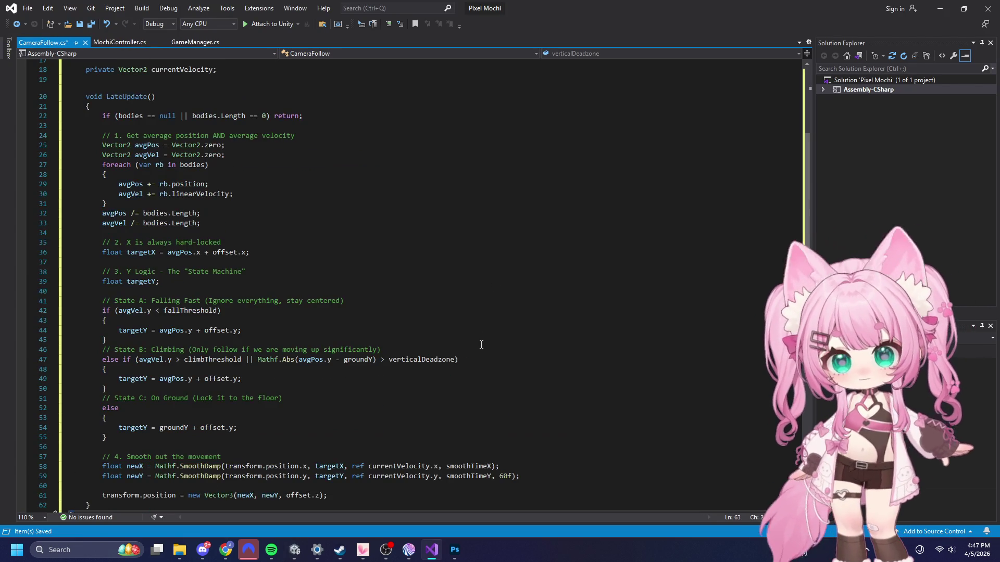
scroll(471, 339, "down", 1)
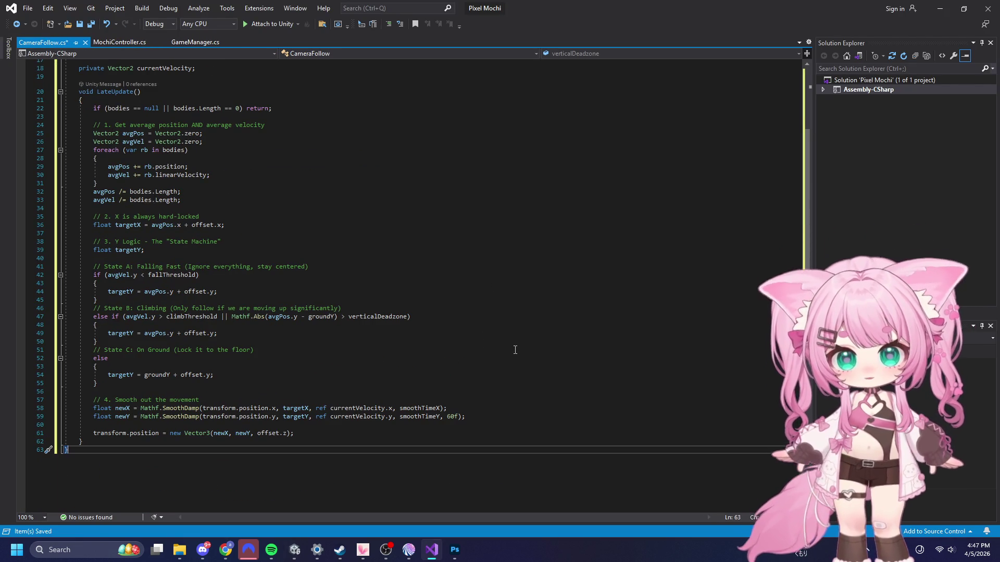
left_click(27, 9)
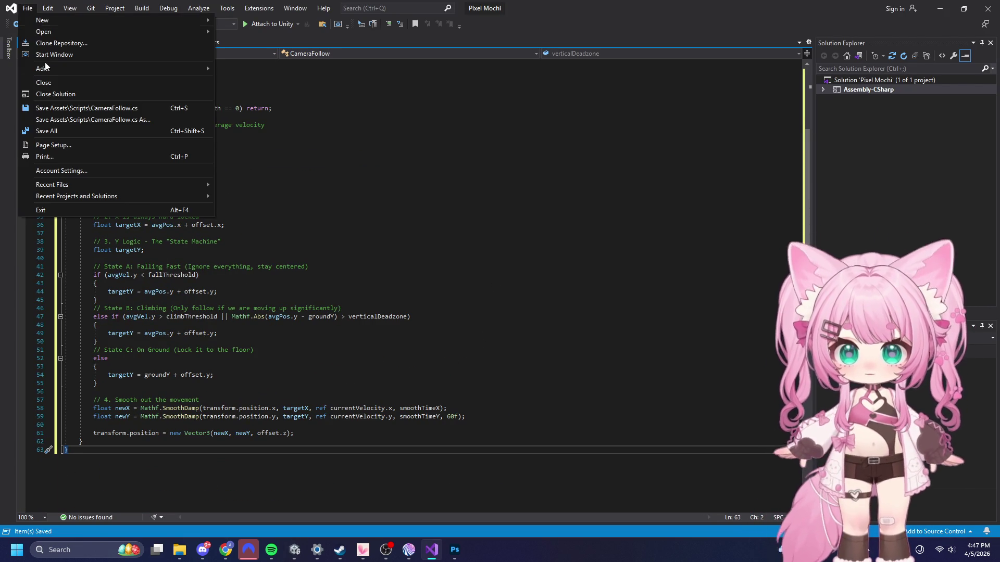
left_click(55, 129)
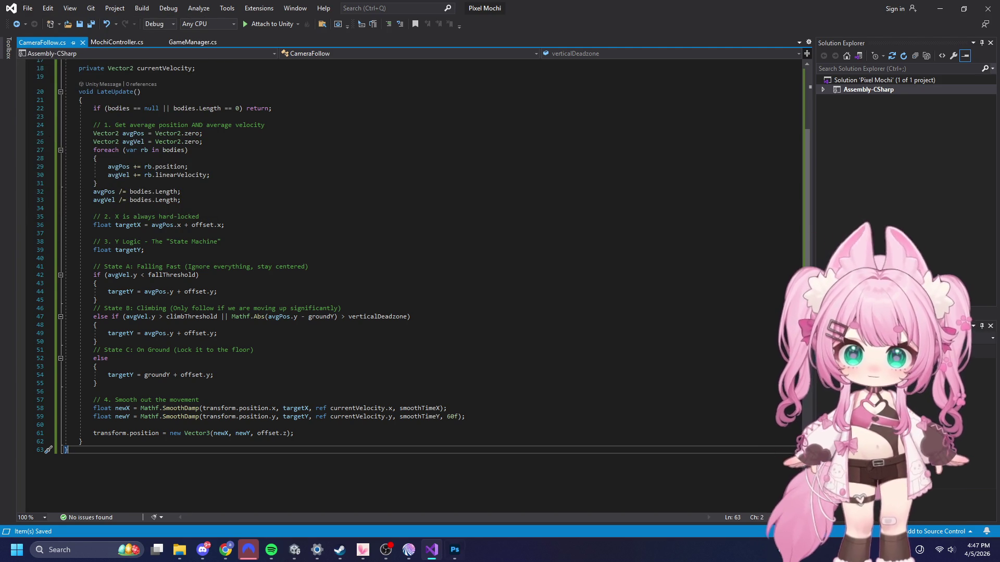
mouse_move(455, 557)
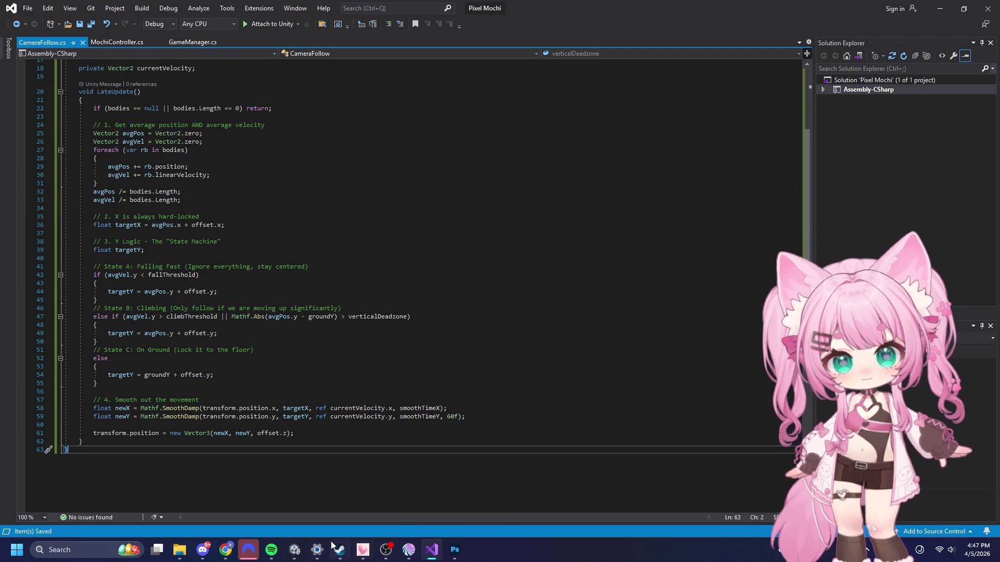
mouse_move(295, 550)
mouse_move(241, 493)
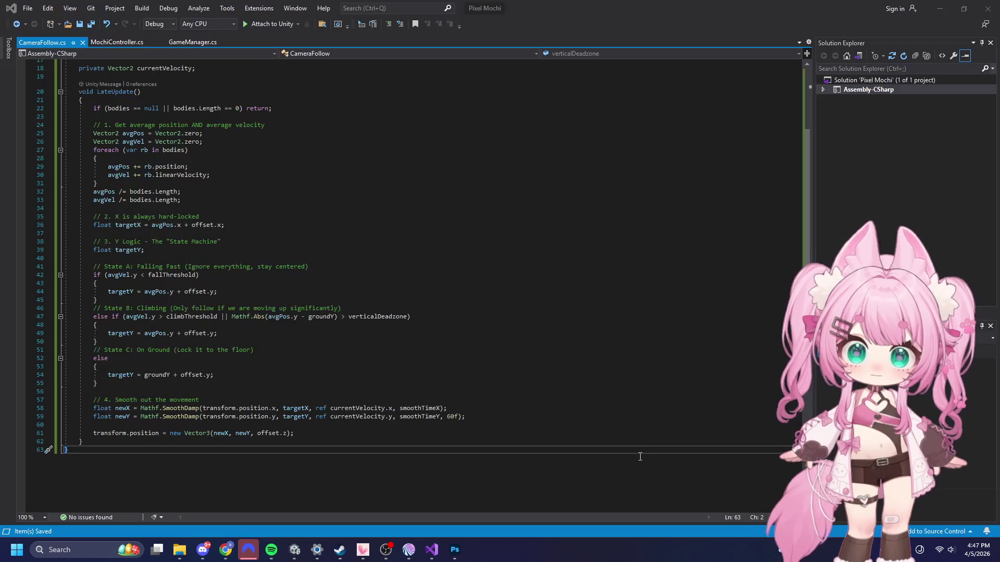
left_click(314, 522)
- Play-test from the START screen as Mochi rolls to the wall, stop, then select the Main Camera
left_click(318, 498)
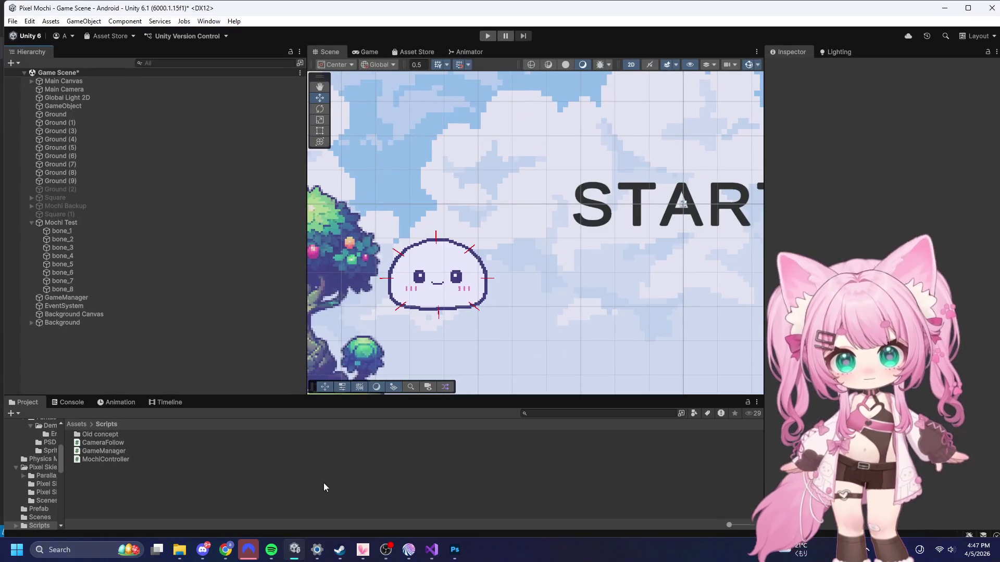
left_click(488, 36)
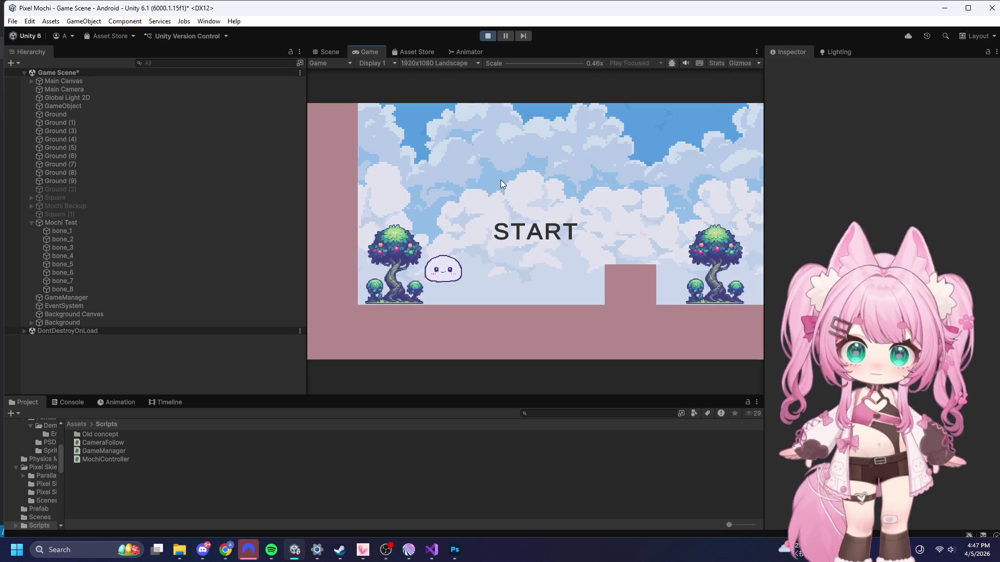
left_click(504, 208)
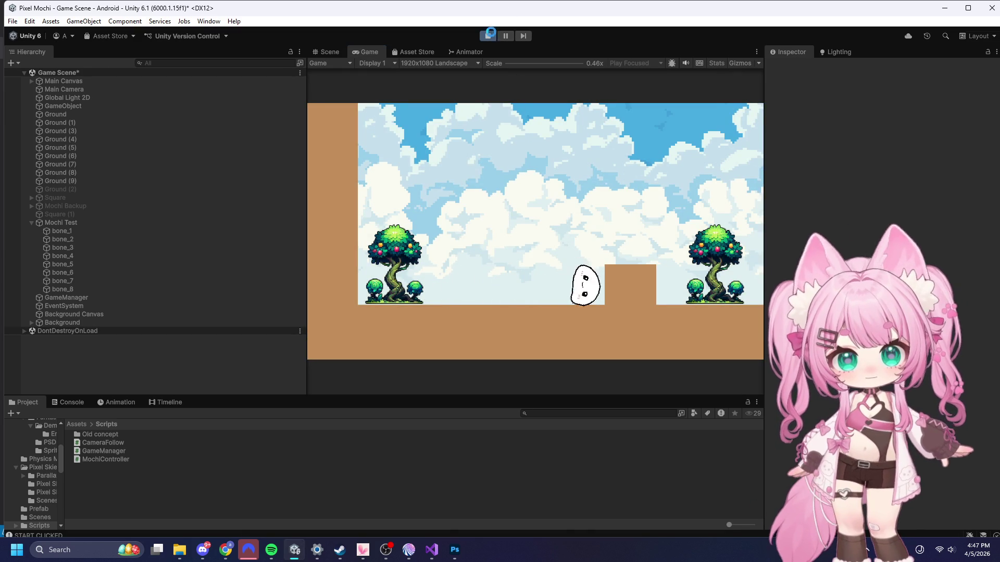
left_click(488, 35)
left_click(135, 90)
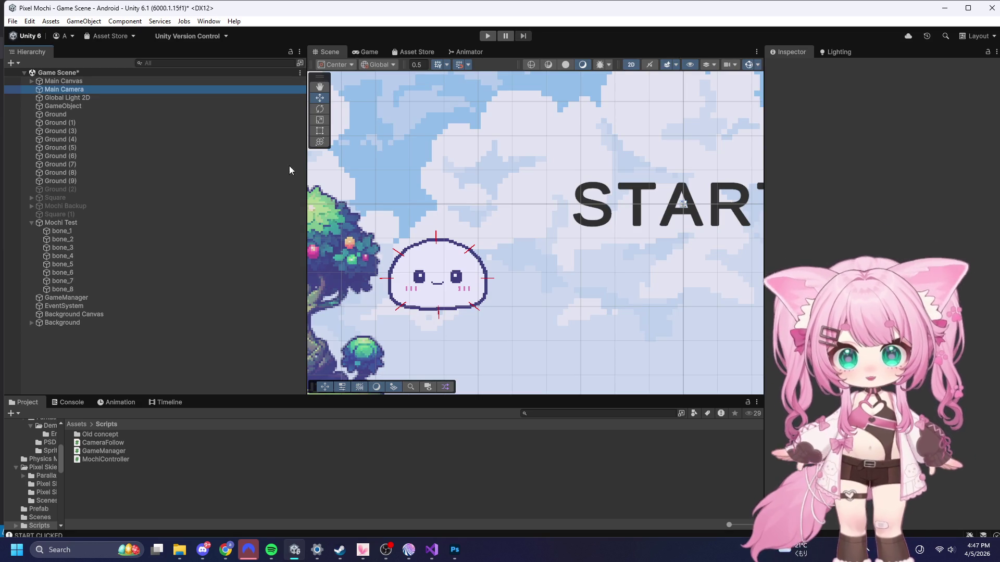
- Set the size of the camera follow script's Bodies list to 8
scroll(880, 261, "down", 5)
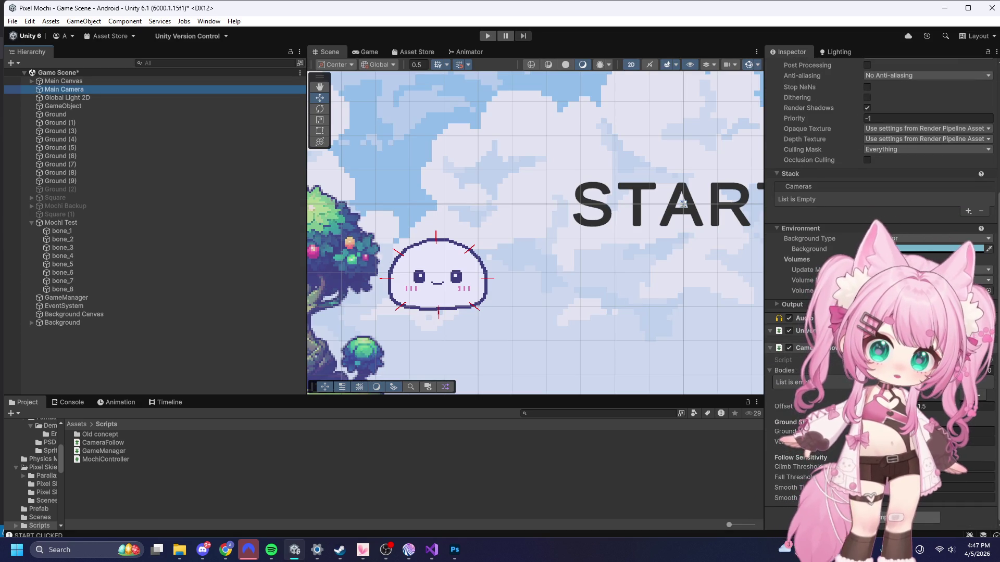
left_click(969, 396)
left_click(989, 371)
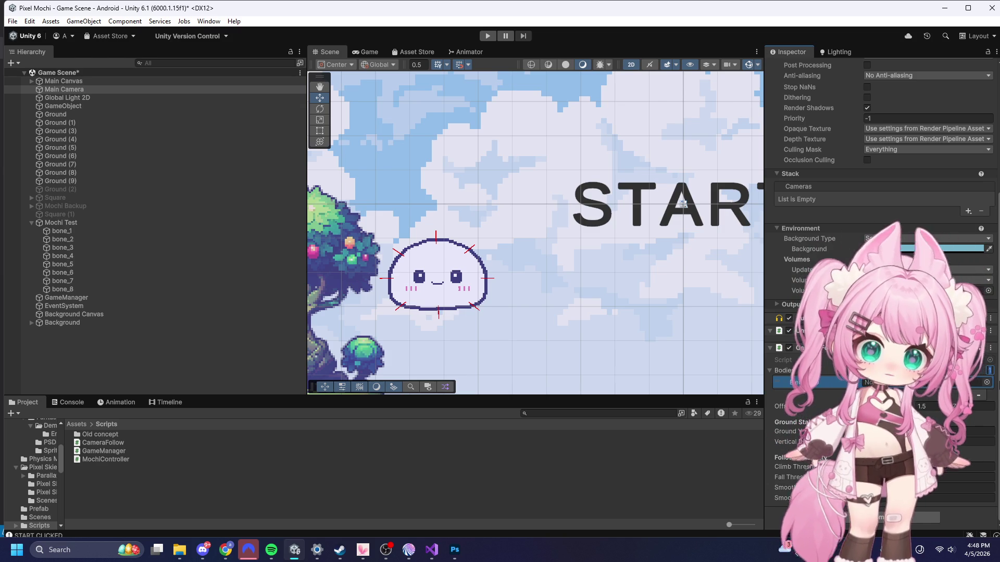
type("8")
key("Return")
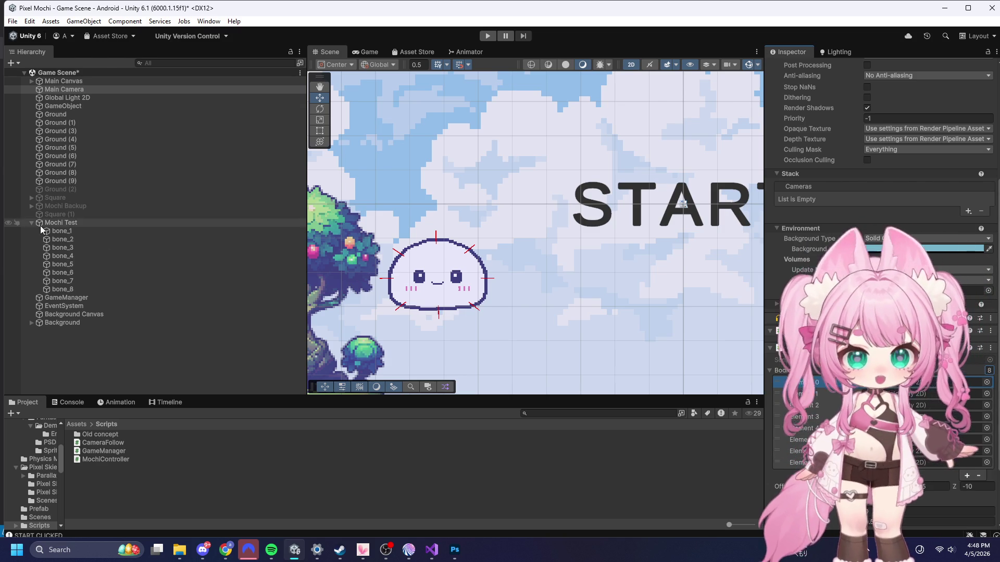
- Fill the Bodies list with bone_1, bone_3, bone_5, bone_6 and bone_8, then start play mode
mouse_move(58, 238)
left_mouse_down()
mouse_move(443, 339)
mouse_move(885, 382)
left_mouse_up()
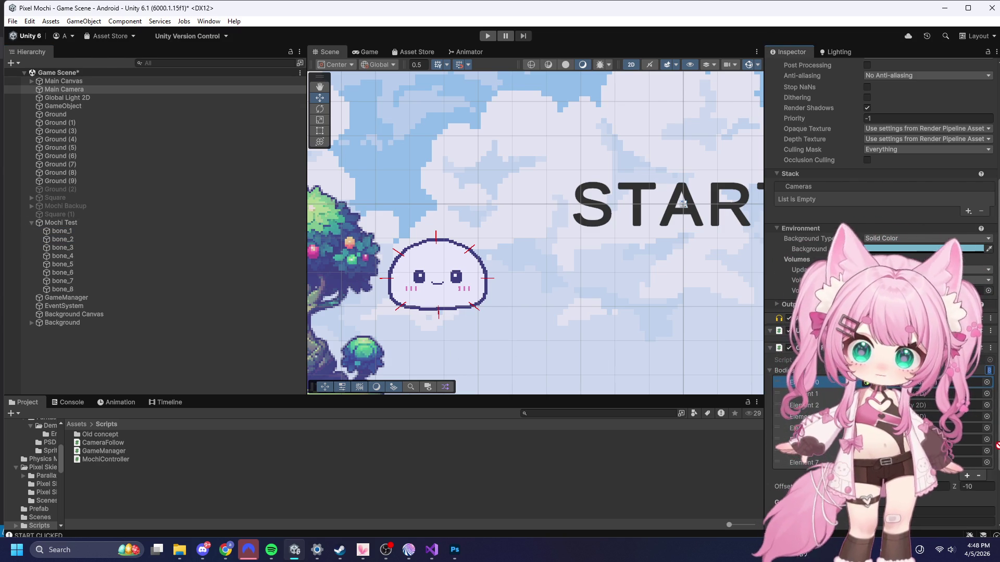
left_click_drag(58, 247, 924, 408)
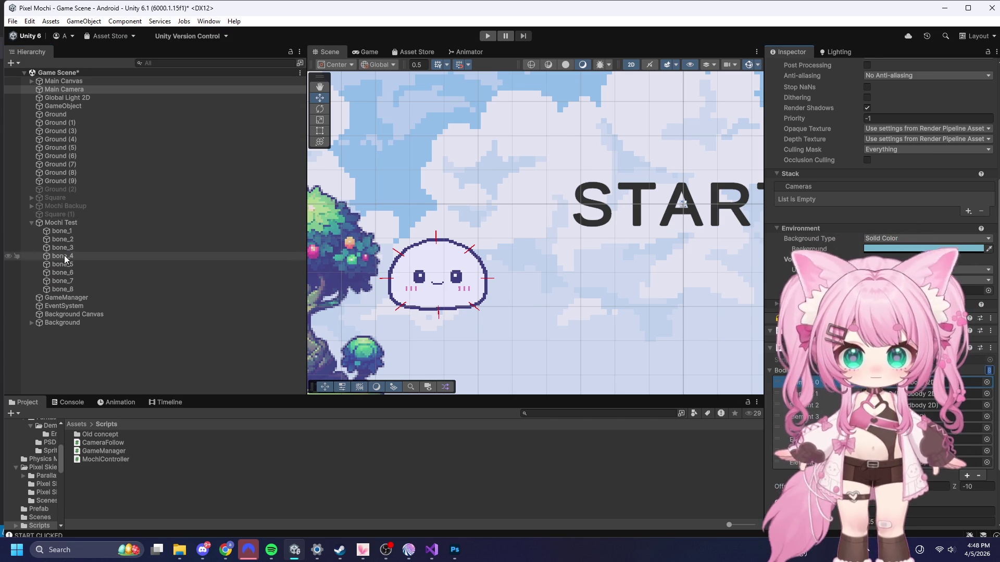
mouse_move(60, 264)
left_mouse_down()
mouse_move(522, 383)
mouse_move(923, 428)
left_mouse_up()
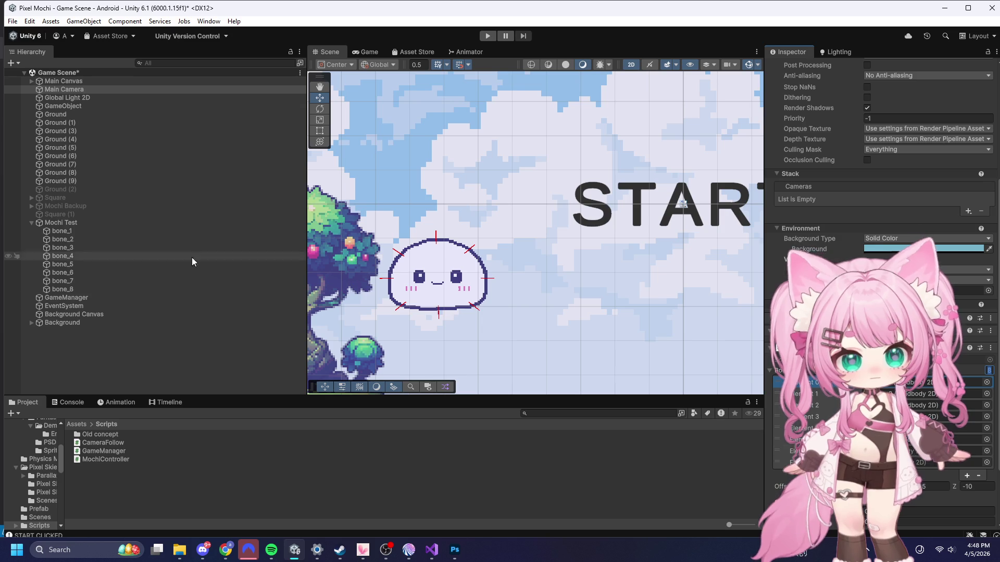
mouse_move(74, 275)
left_mouse_down()
mouse_move(105, 295)
mouse_move(923, 440)
left_mouse_up()
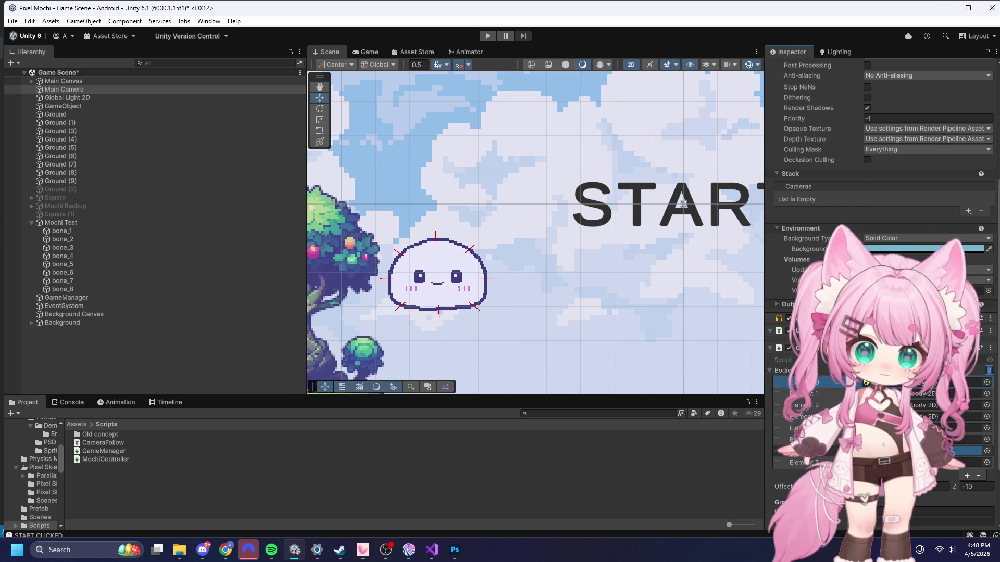
mouse_move(63, 289)
left_mouse_down()
mouse_move(774, 458)
mouse_move(927, 463)
left_mouse_up()
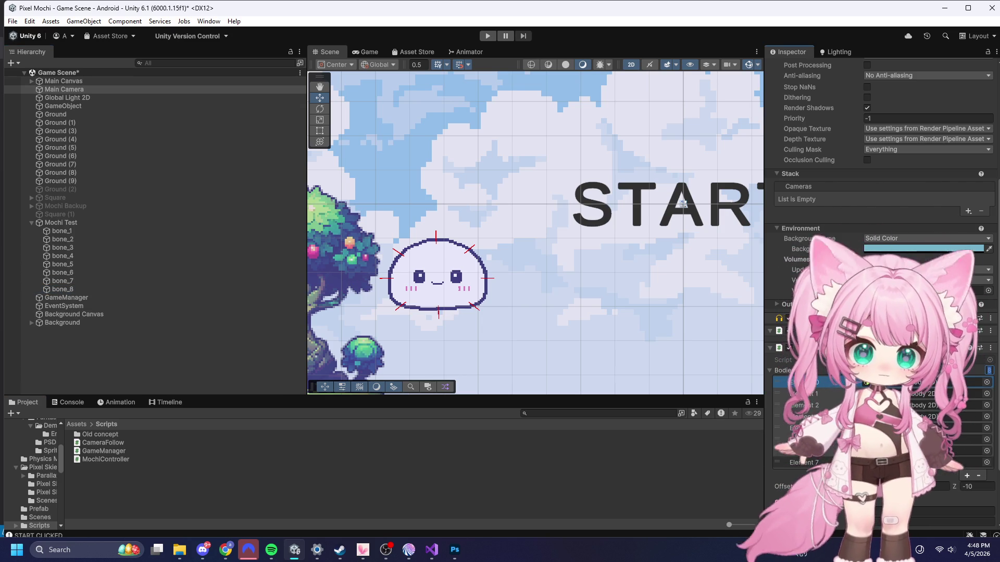
left_click(487, 36)
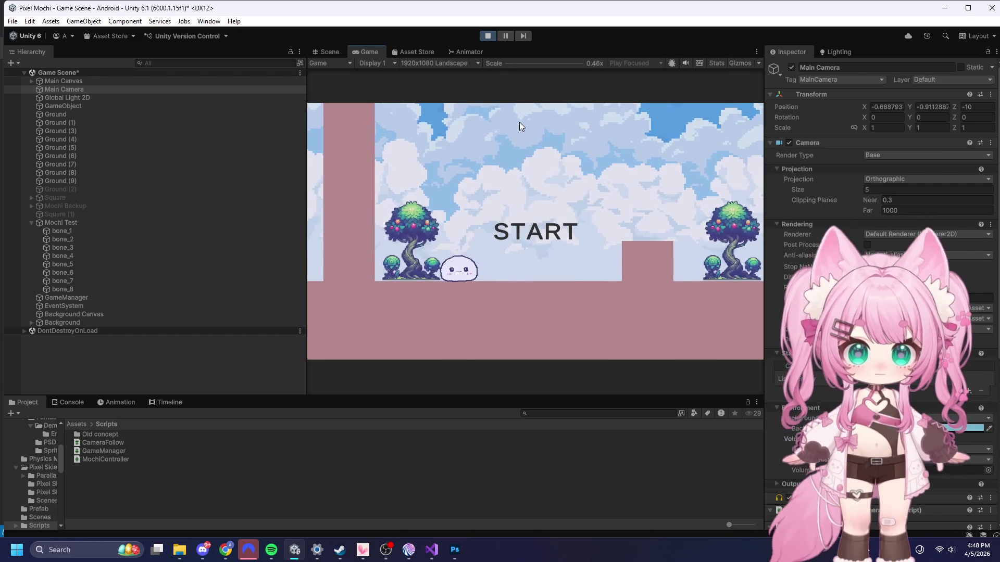
left_click(515, 221)
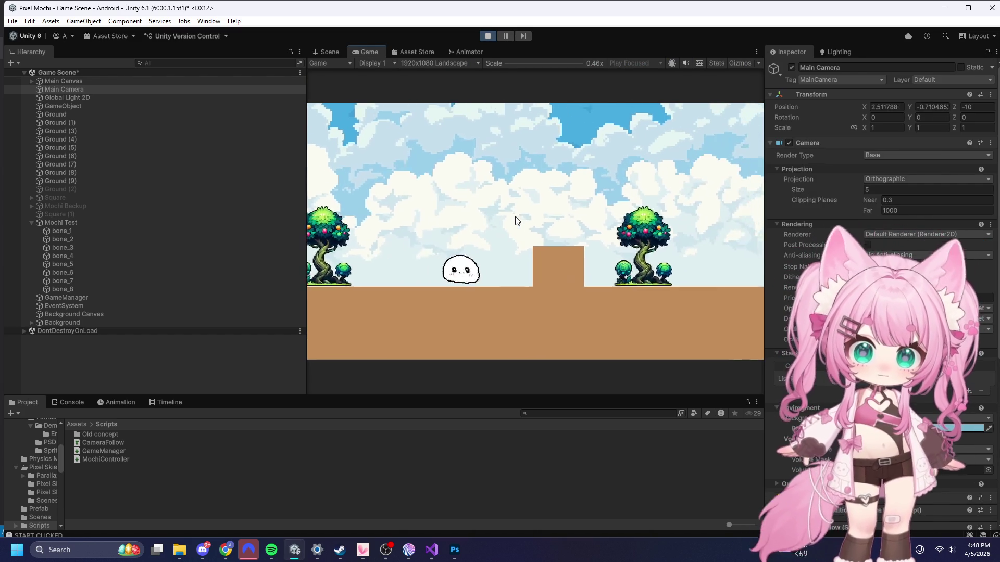
left_click(516, 221)
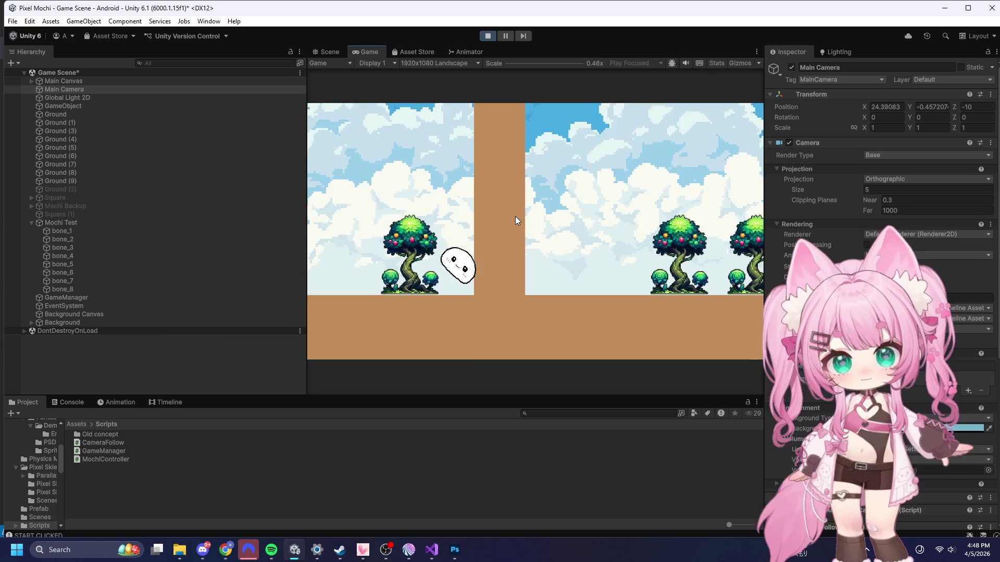
key("space")
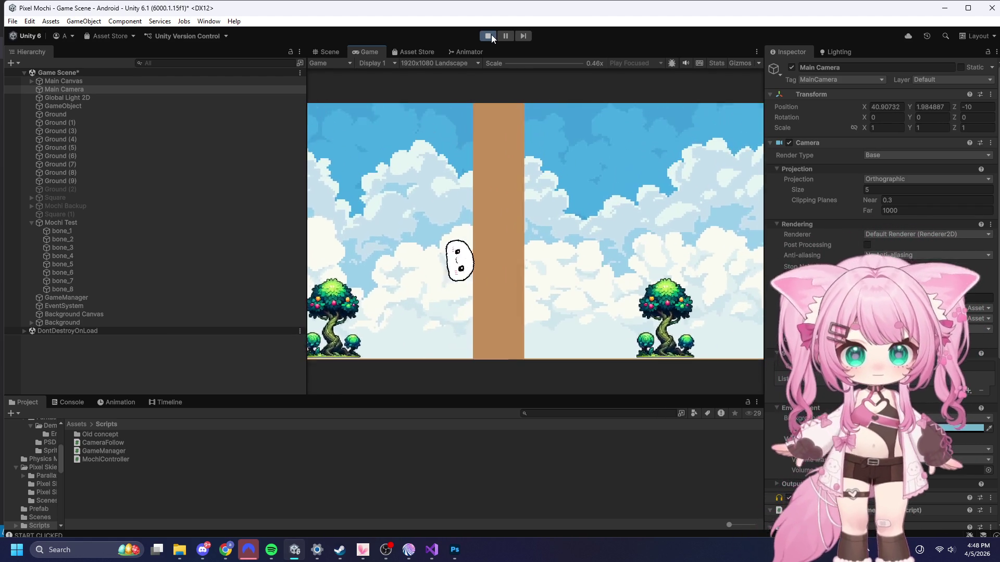
left_click(488, 36)
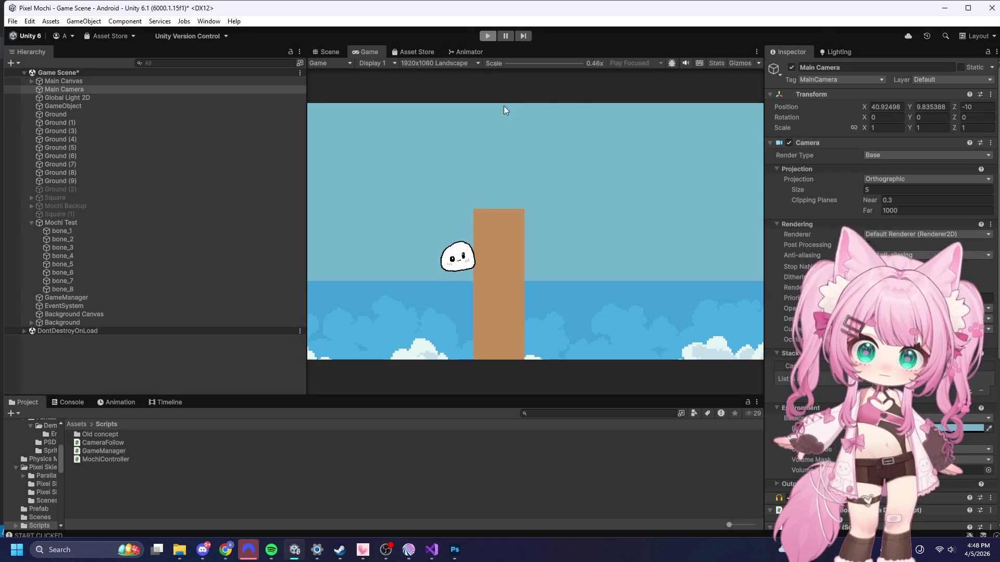
scroll(796, 236, "down", 5)
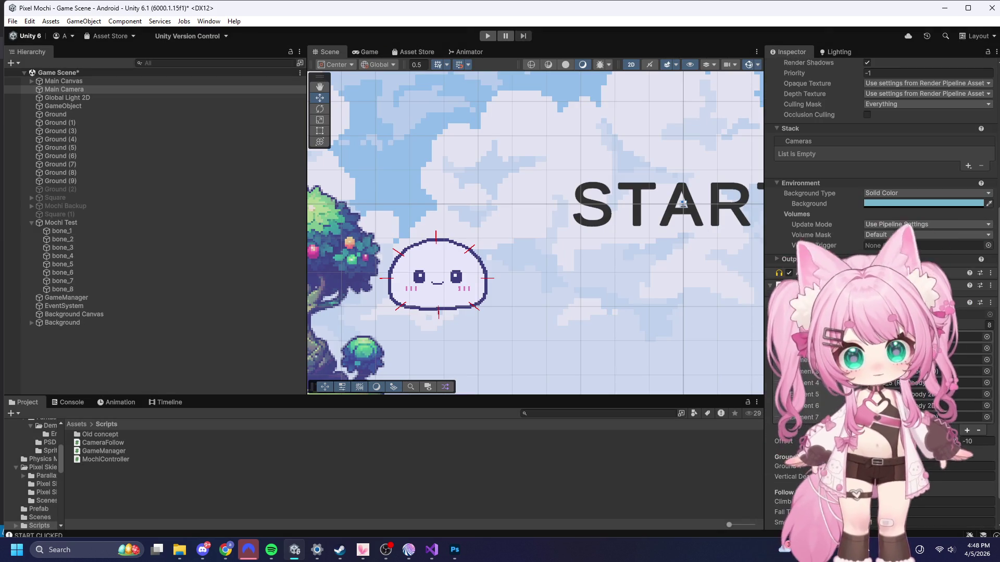
scroll(880, 208, "down", 1)
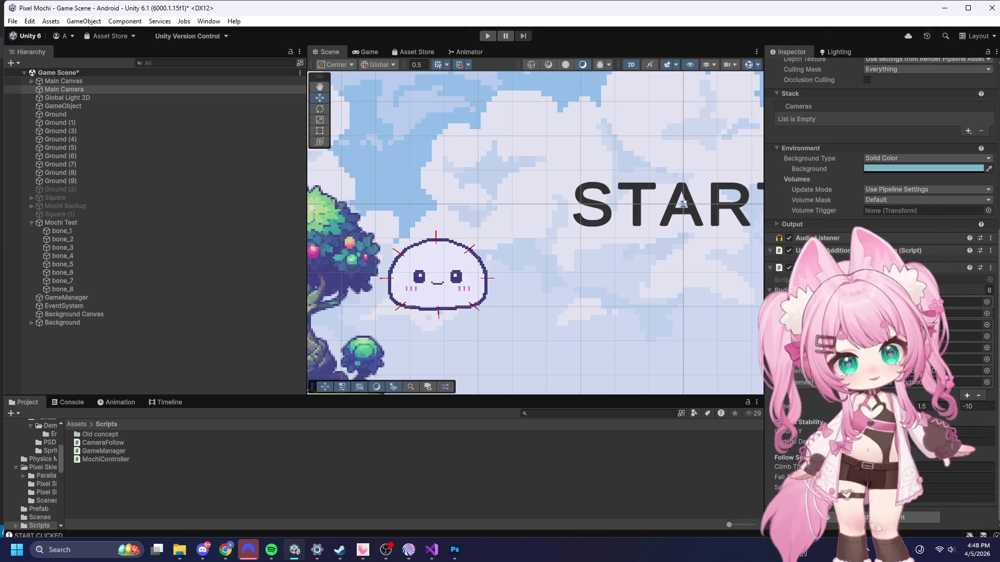
- Check the saved CameraFollow.cs in Visual Studio, then minimize the editor
left_click(431, 551)
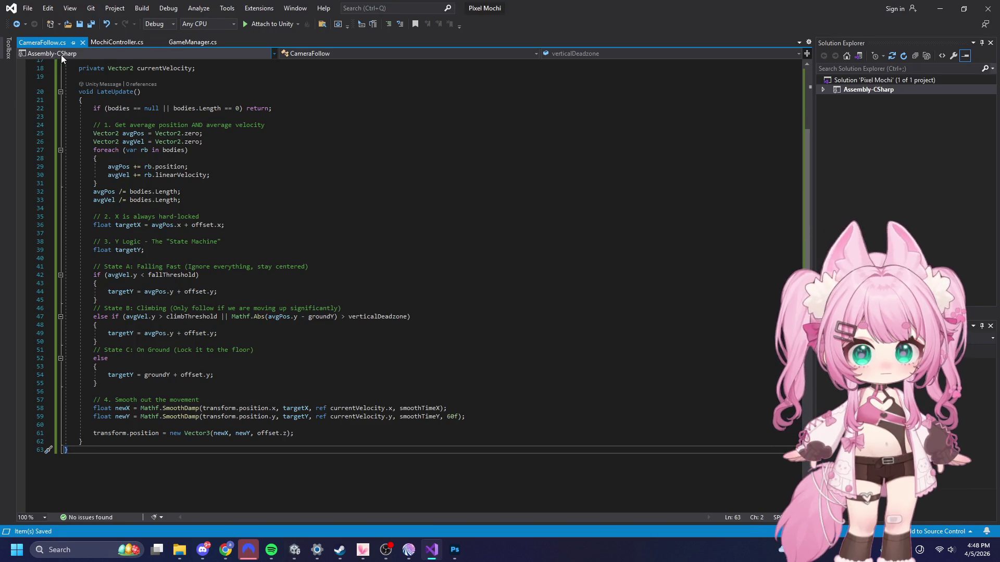
left_click(34, 11)
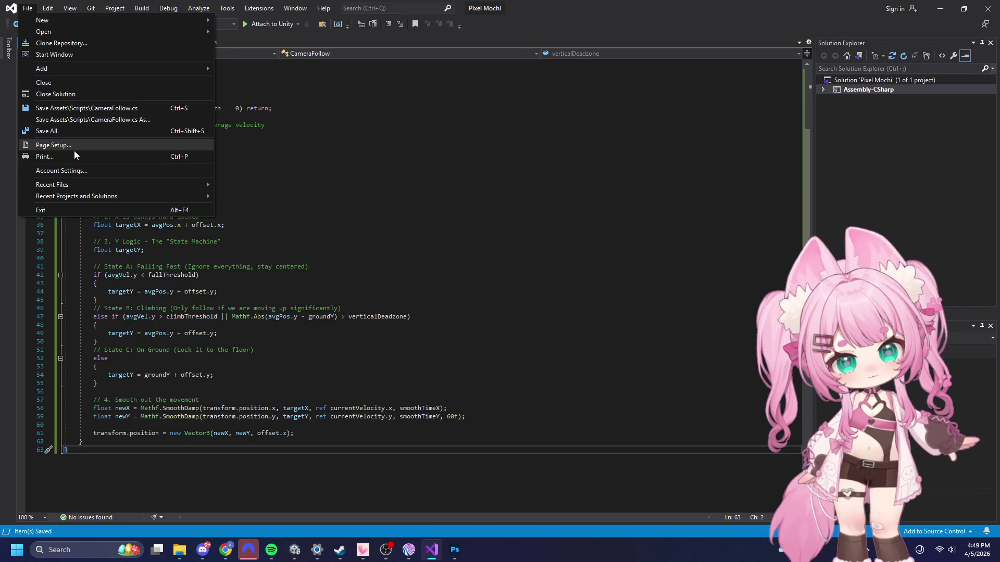
key("Escape")
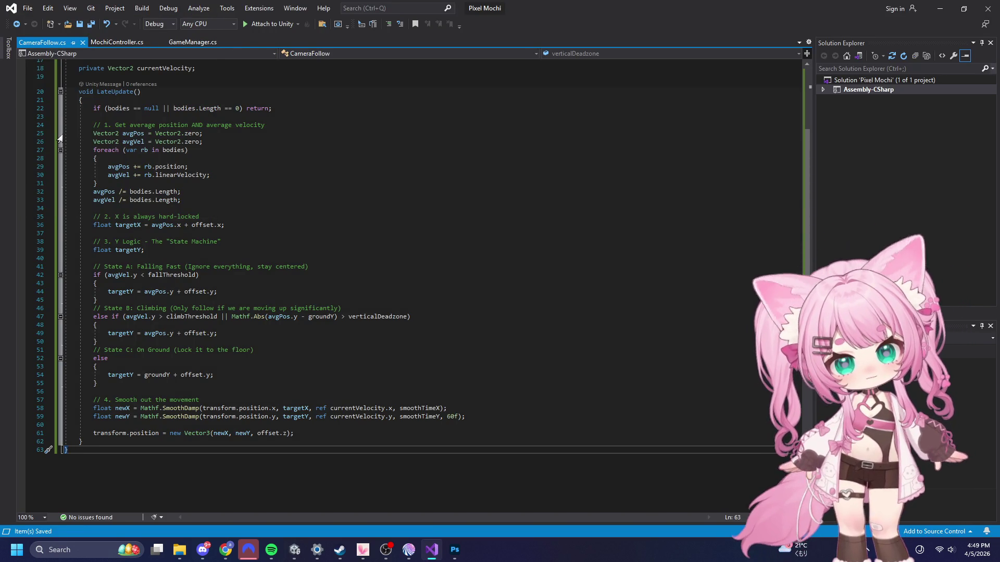
left_click(940, 11)
- Rerun the level from the START screen, stop the test, and switch to the browser
left_click(489, 35)
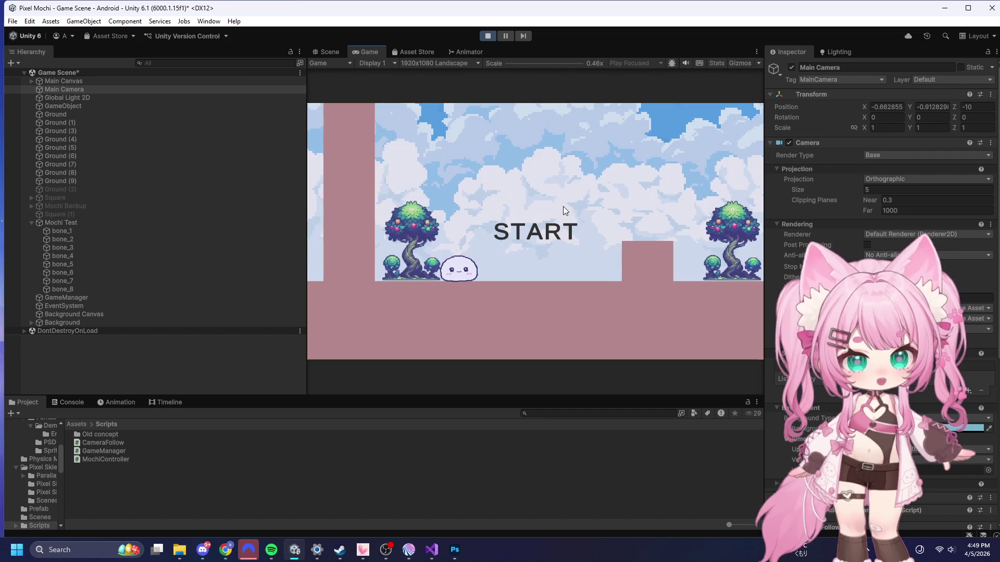
left_click(569, 230)
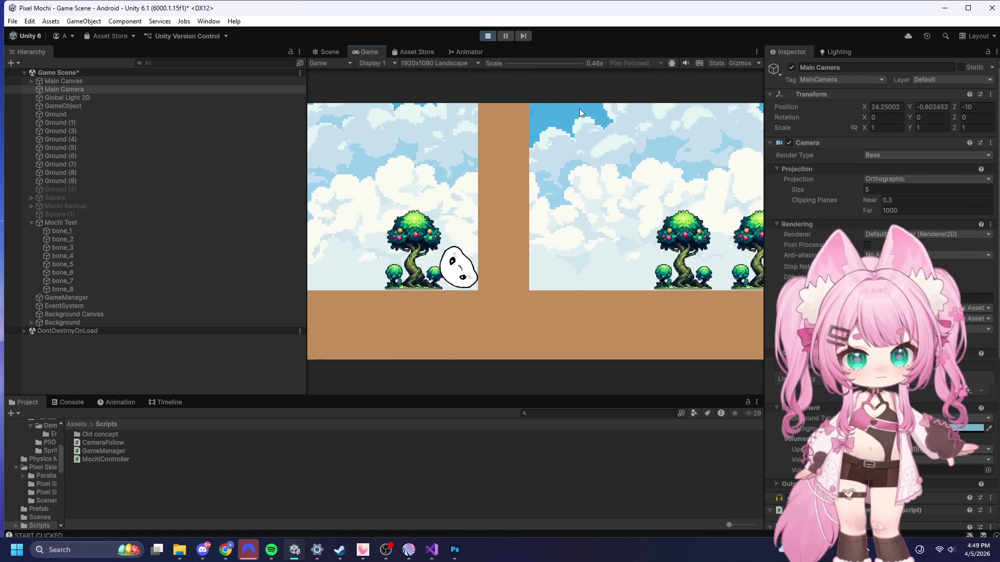
left_click(488, 36)
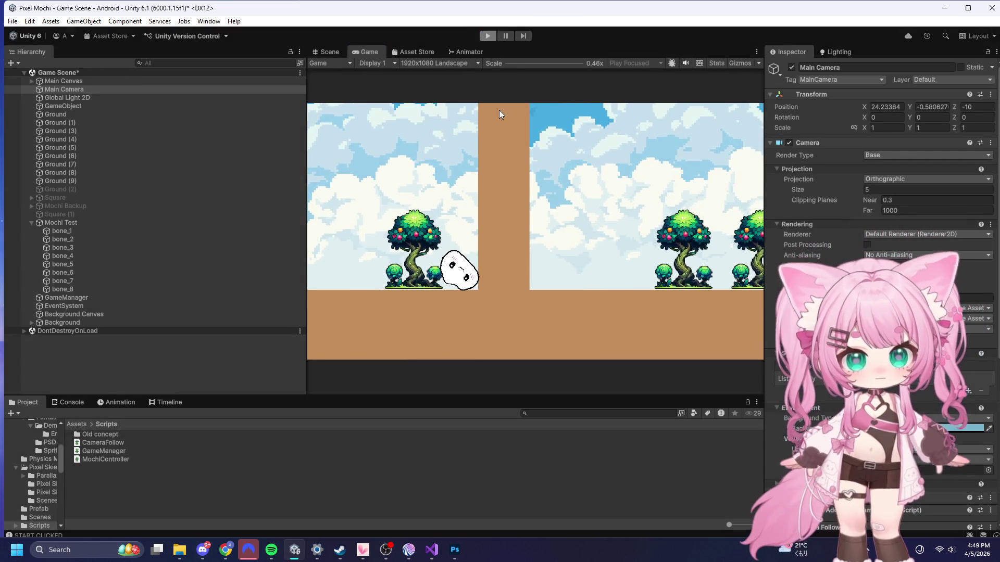
key("alt+Tab")
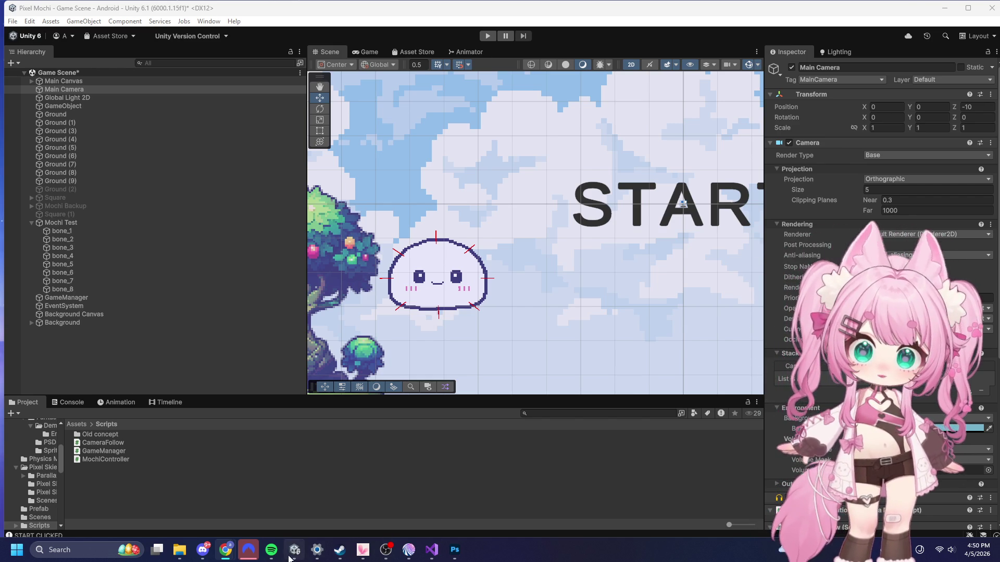
mouse_move(294, 551)
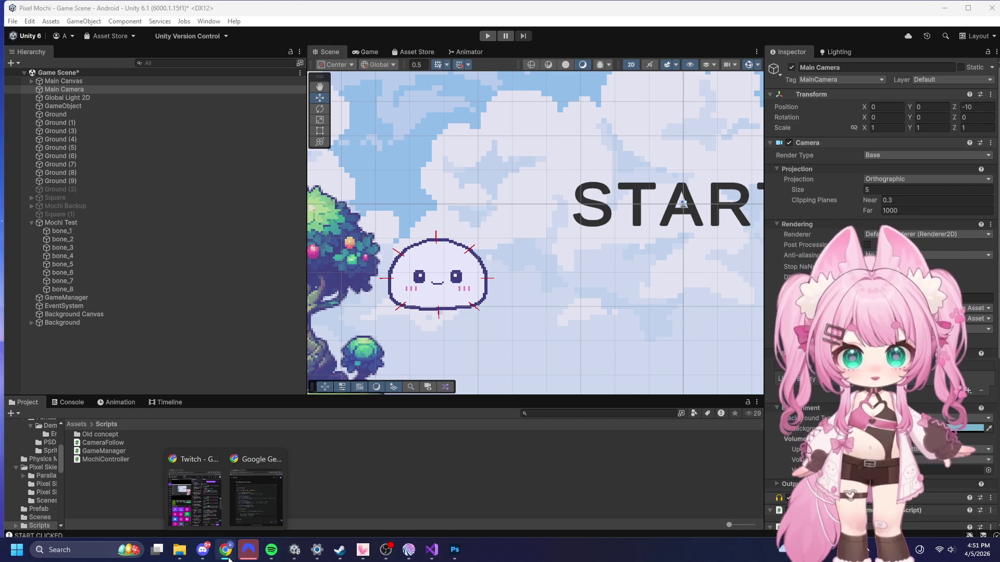
mouse_move(242, 530)
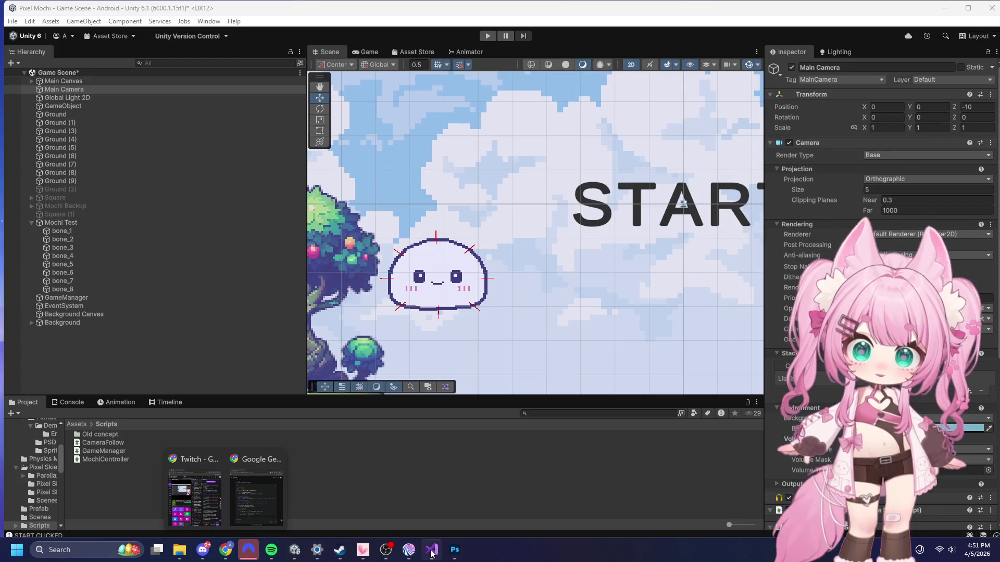
- Paste the velocity-threshold CameraFollow code (Y threshold 1.5, climbSpeed 5, fallSmoothTime 0.1), save all, and minimize Visual Studio
left_click(432, 550)
key("ctrl+a")
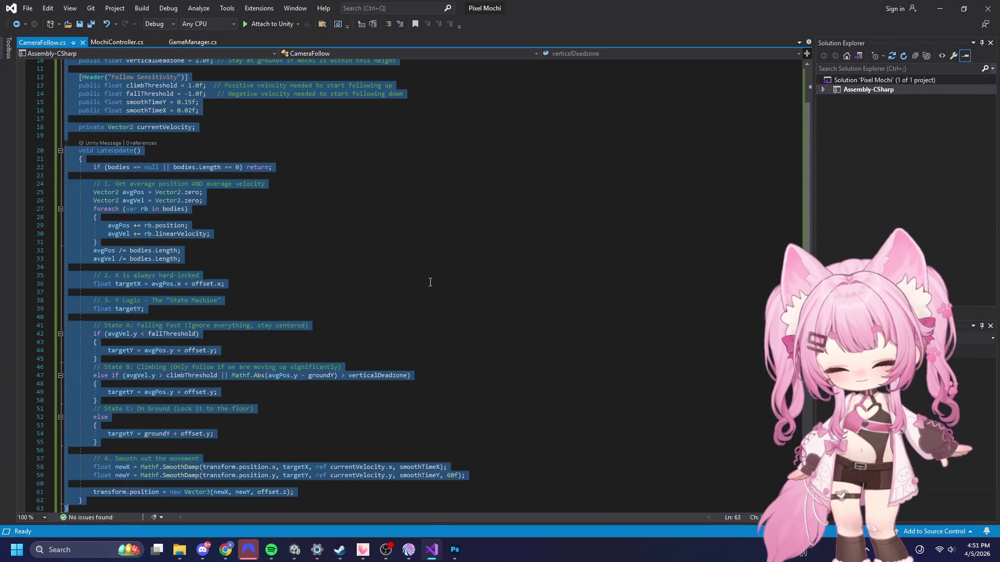
key("ctrl+v")
scroll(435, 360, "up", 7)
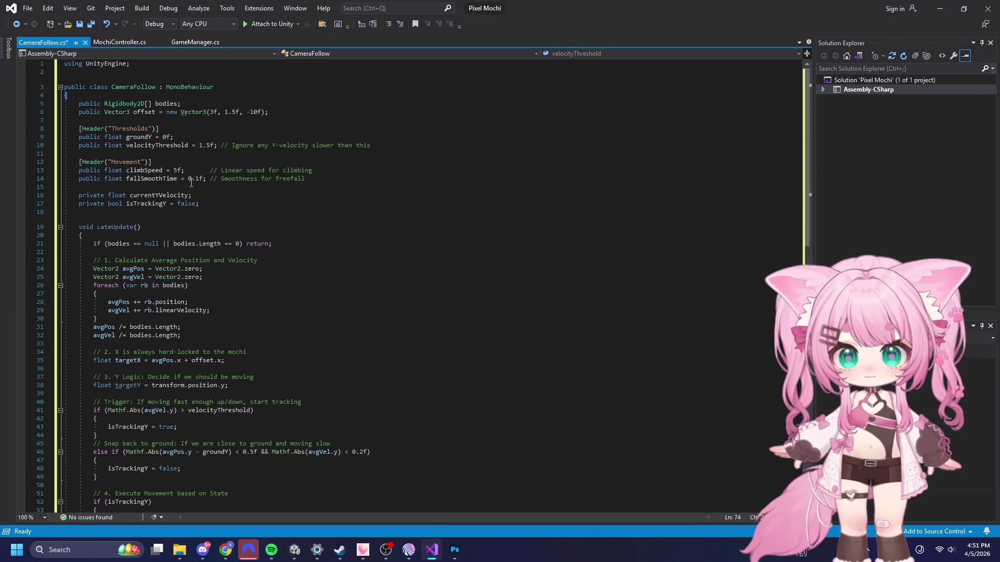
left_click(28, 8)
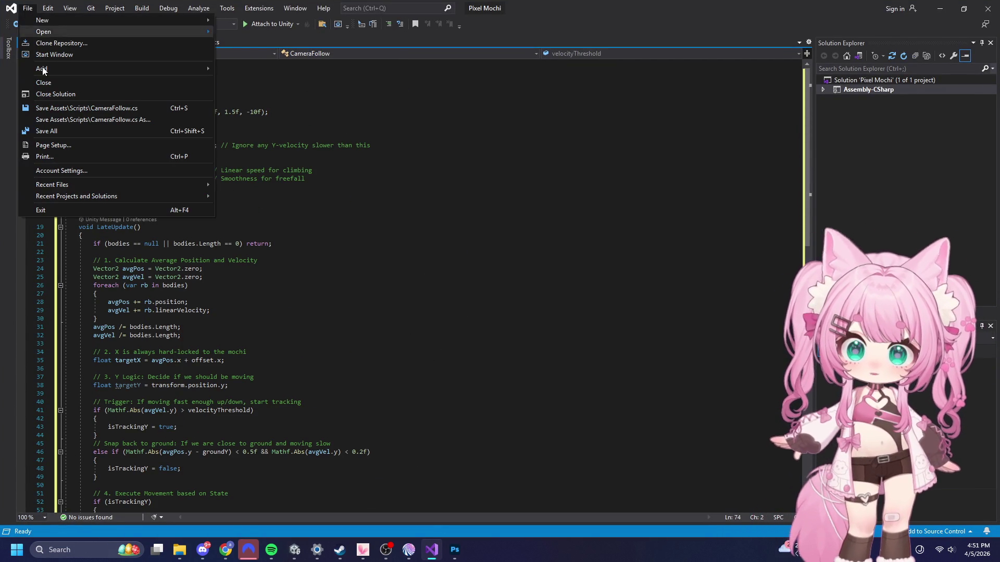
left_click(64, 135)
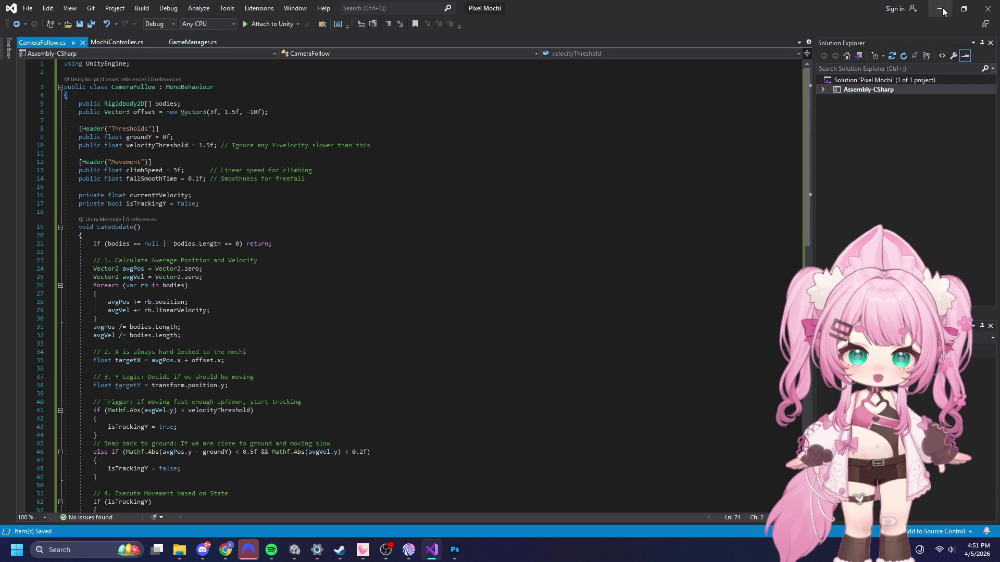
left_click(942, 10)
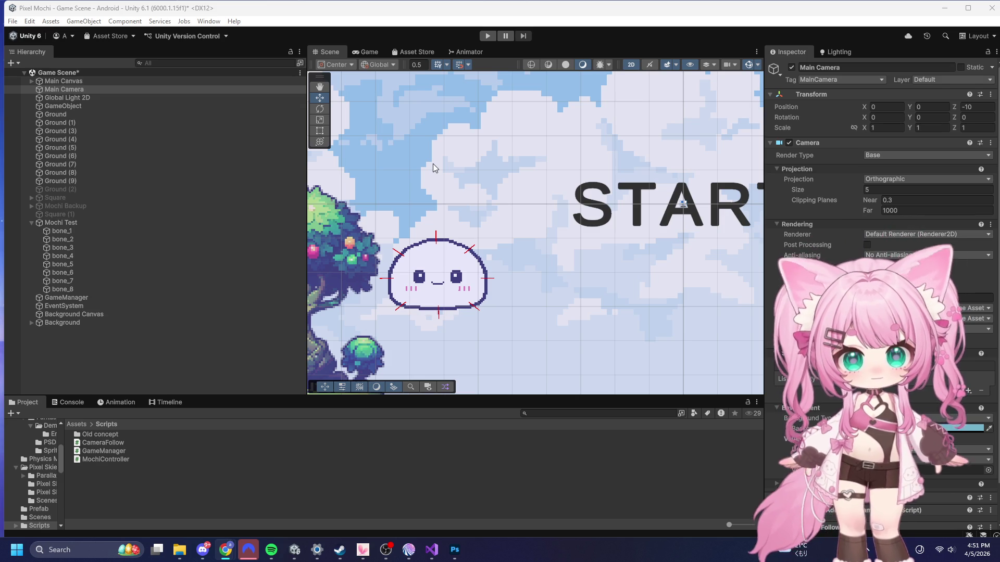
left_click(487, 35)
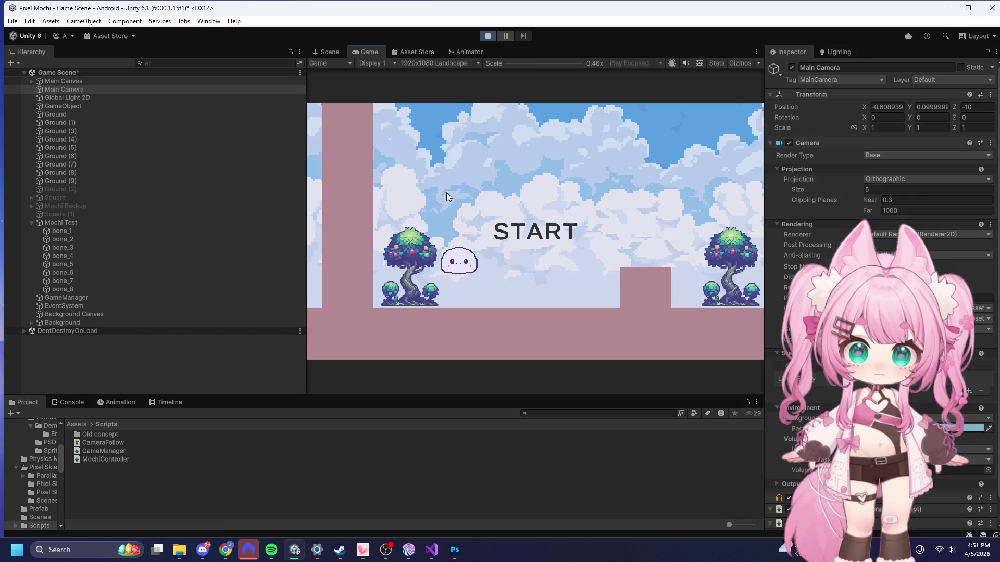
left_click(521, 225)
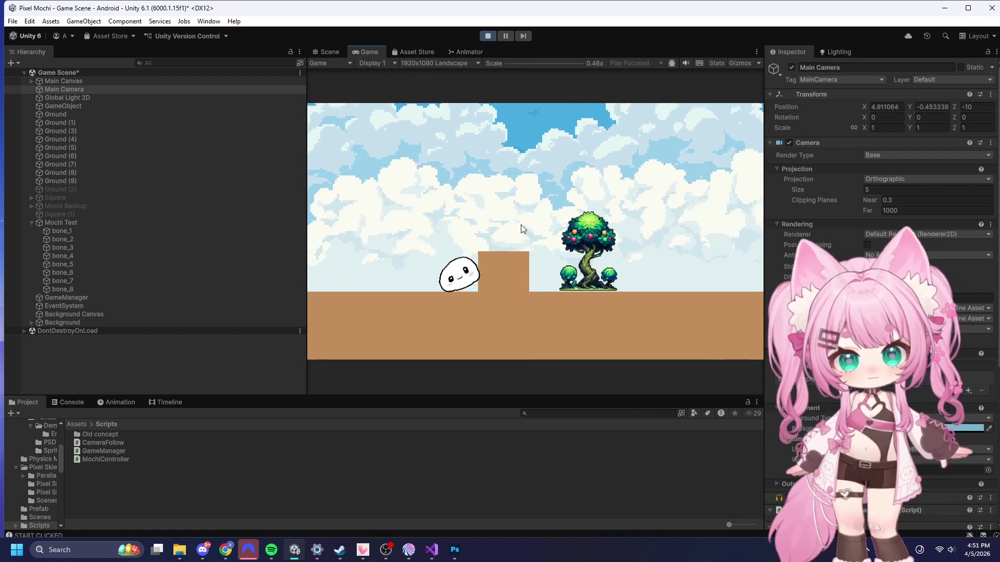
left_click(520, 245)
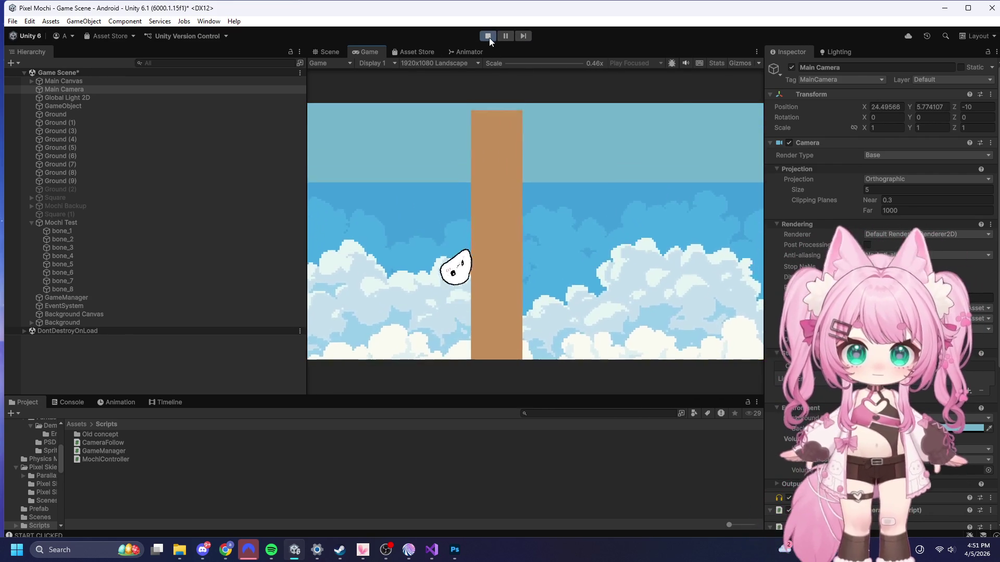
left_click(488, 36)
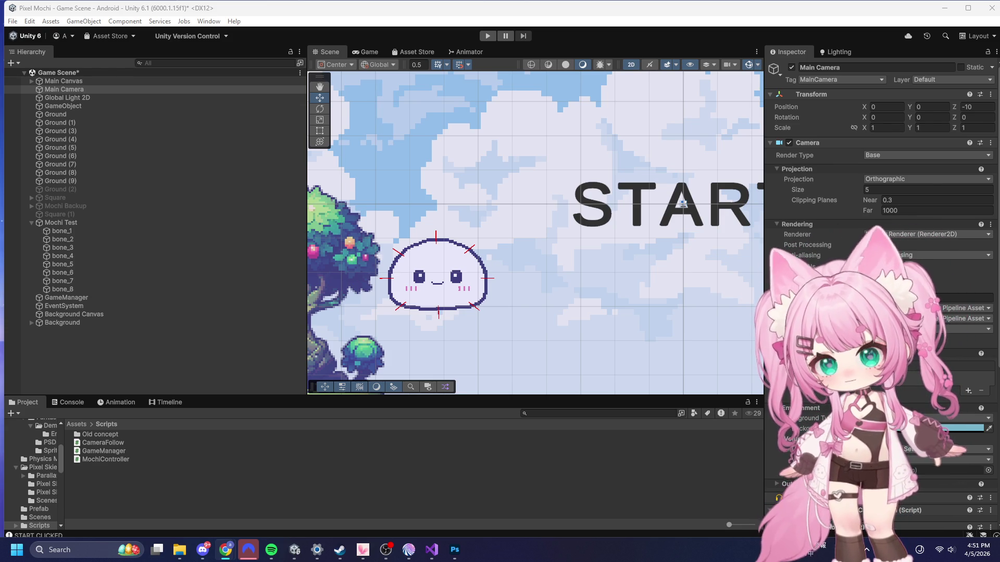
left_click(432, 549)
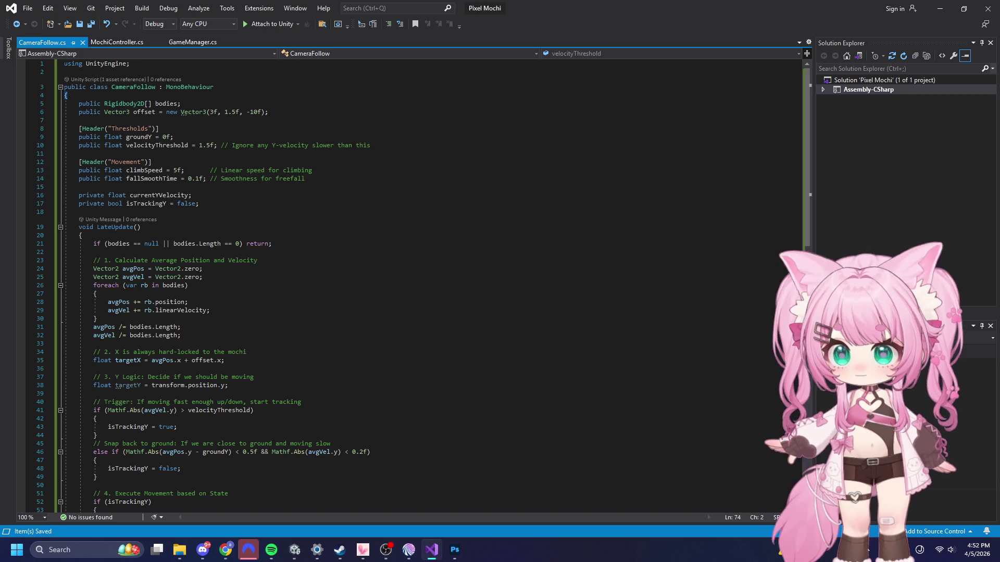
- Replace the CameraFollow script with the new threshold-based vertical tracking LateUpdate code
left_click(393, 290)
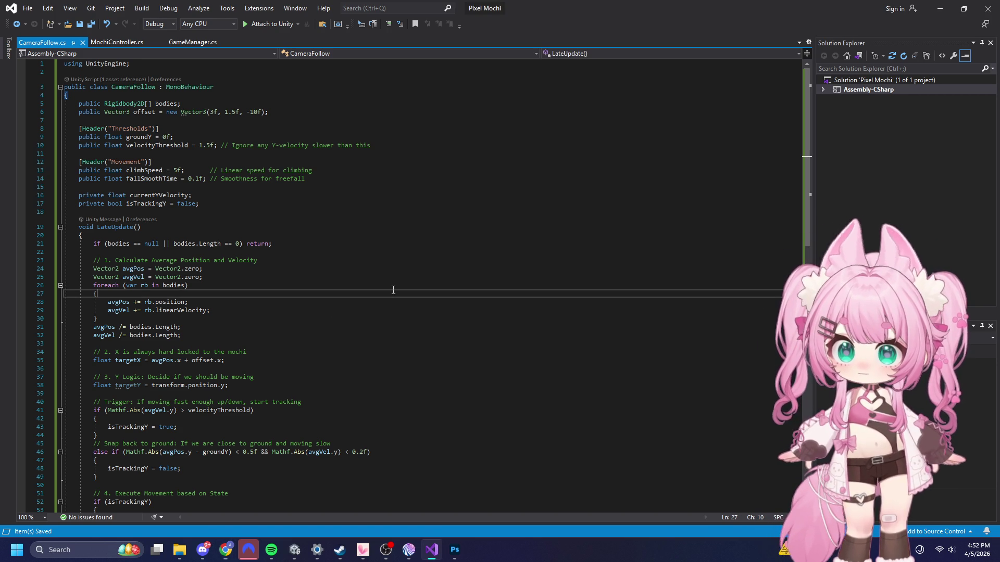
key("ctrl+a")
key("ctrl+v")
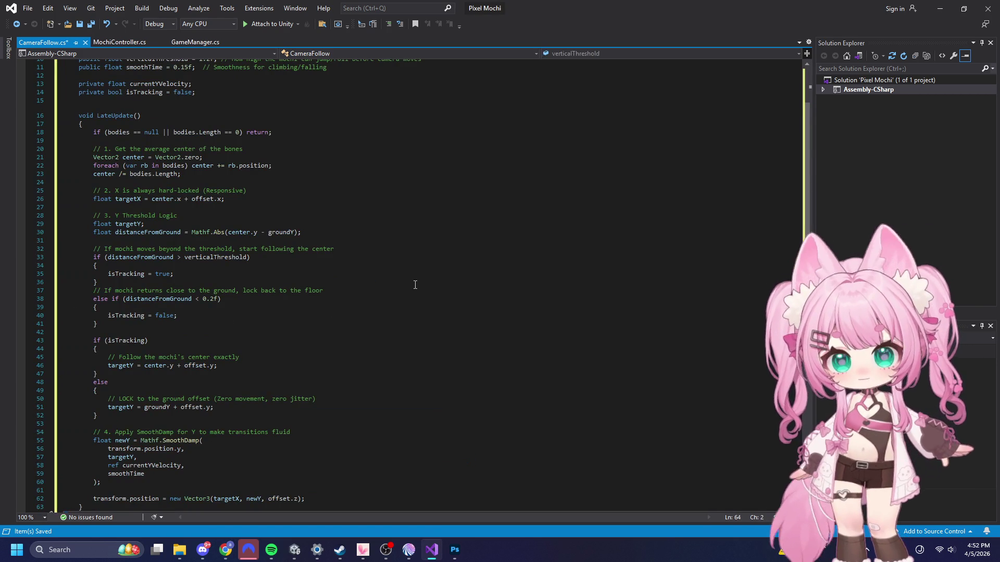
scroll(417, 285, "down", 4)
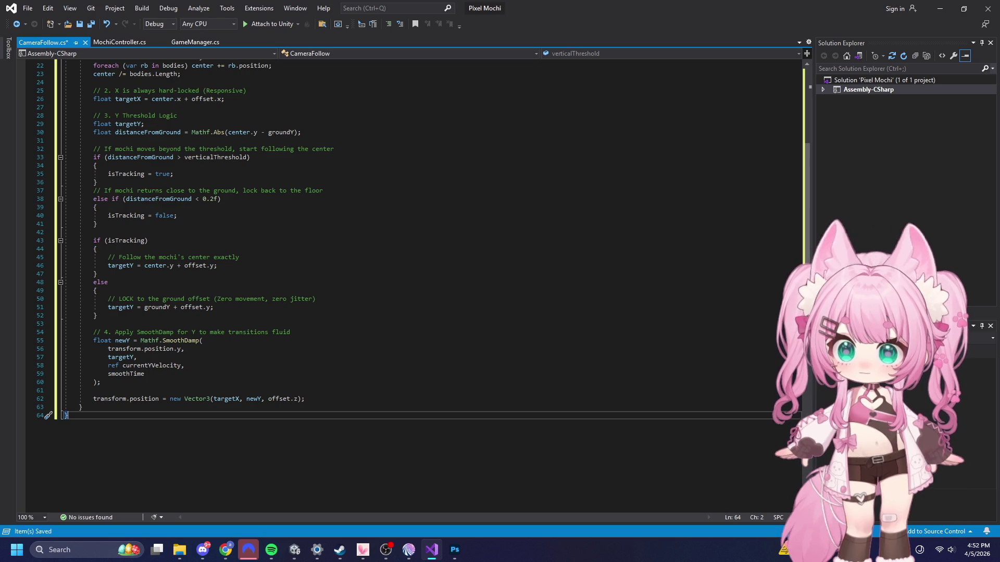
- Save CameraFollow.cs with Save All and minimize Visual Studio
left_click(27, 8)
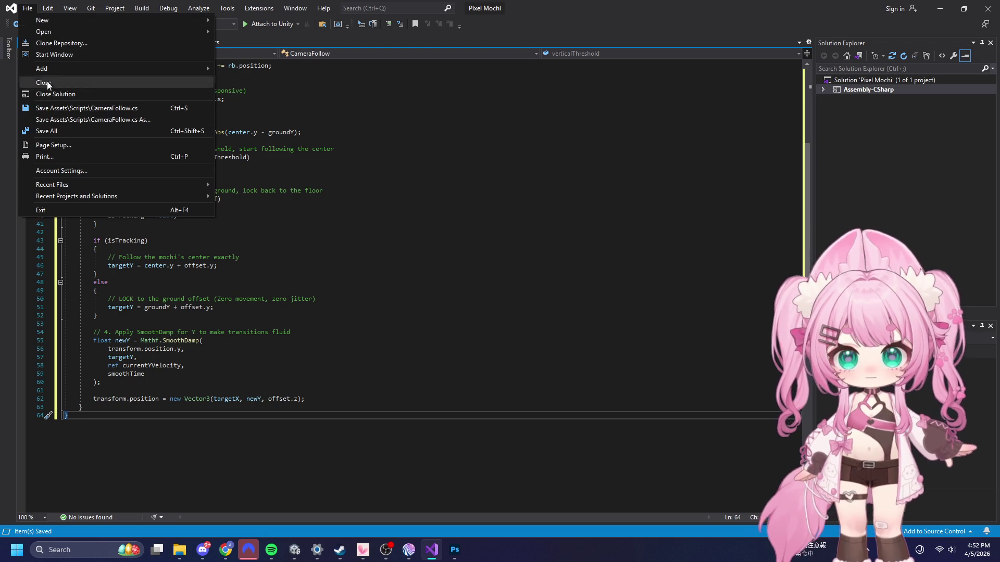
left_click(56, 133)
left_click(940, 9)
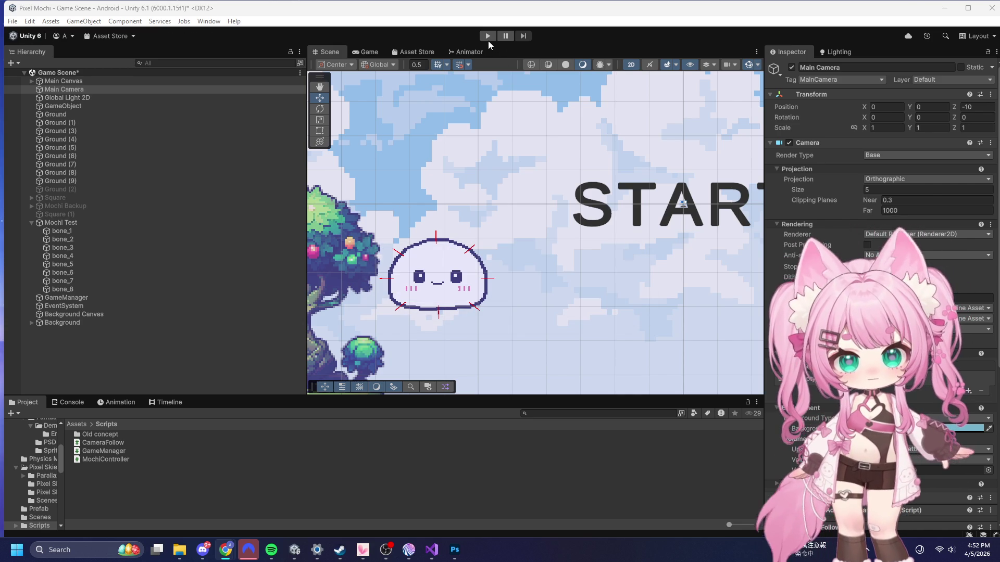
- Enter play mode, start the game, and move Mochi right to the first tall column
left_click(488, 36)
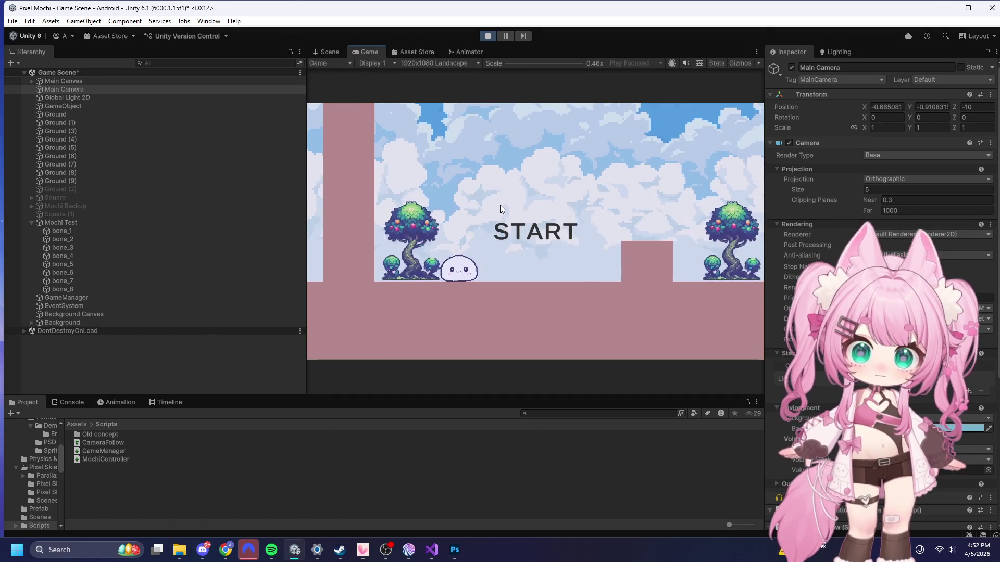
left_click(513, 219)
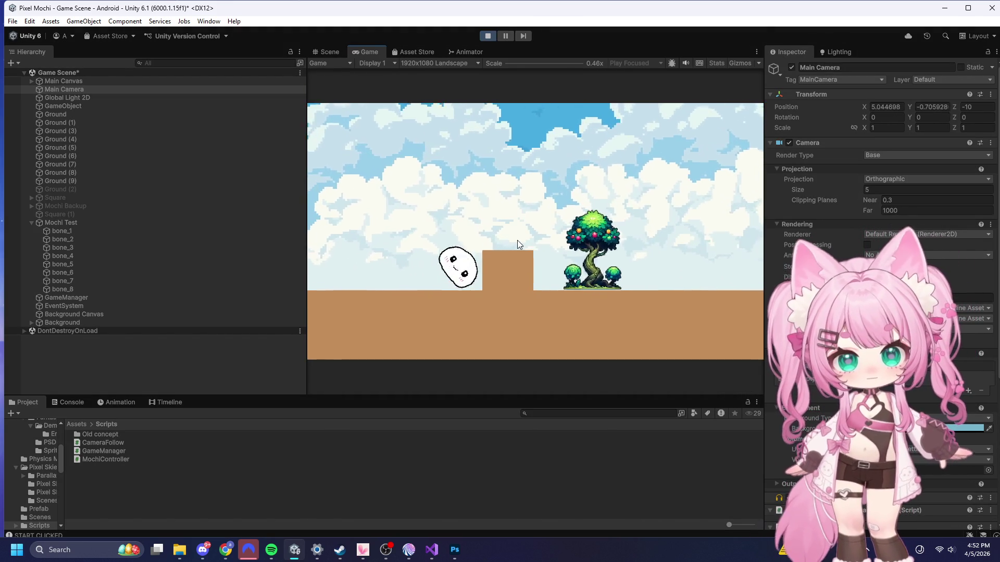
key("space")
key("d")
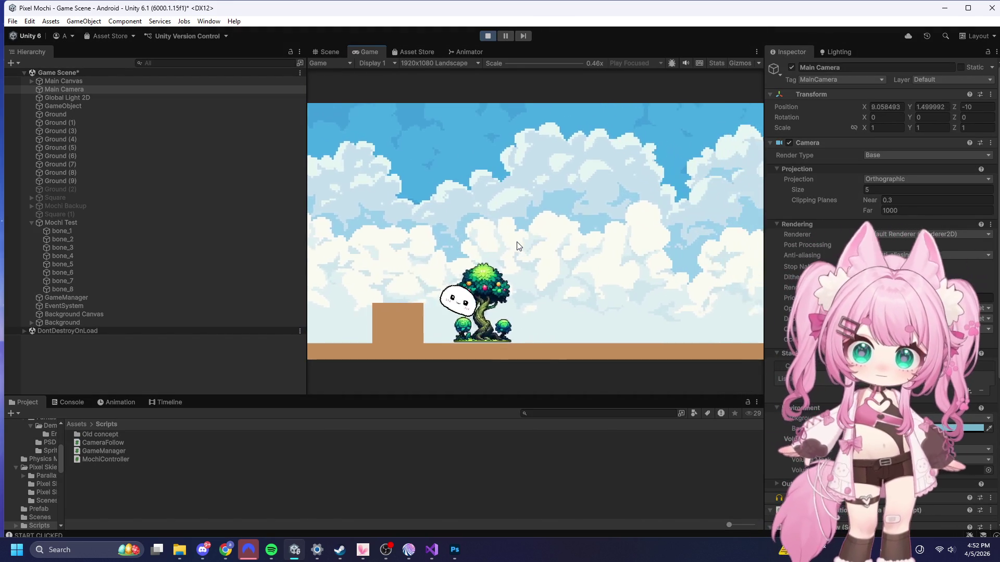
key("d")
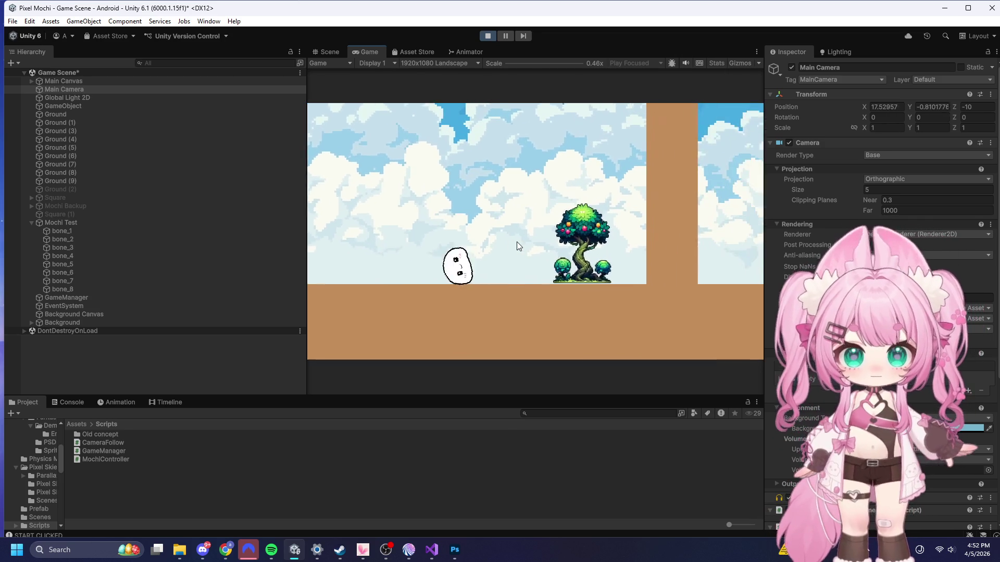
key("d")
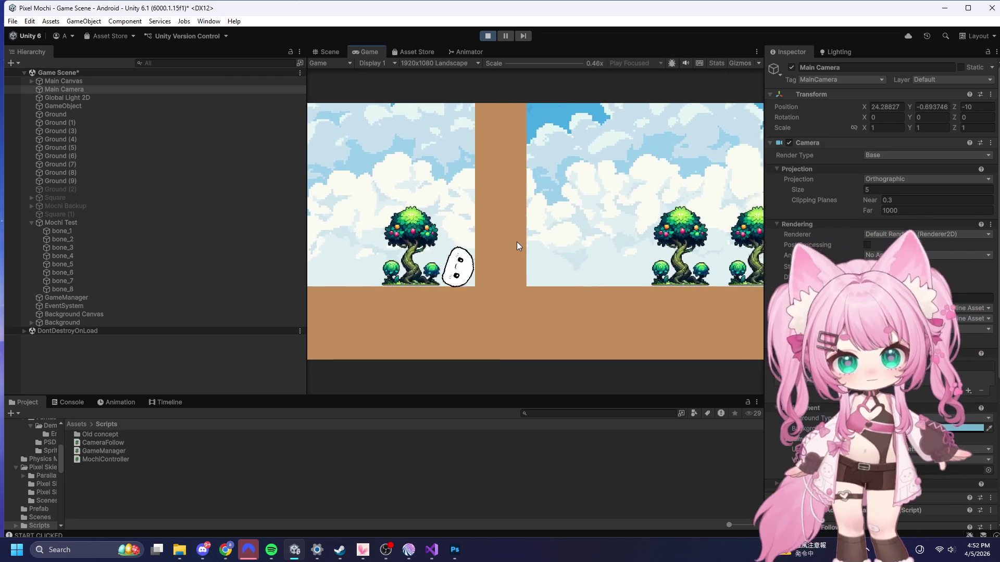
- Climb Mochi over the first tall column and up over the second
key("space")
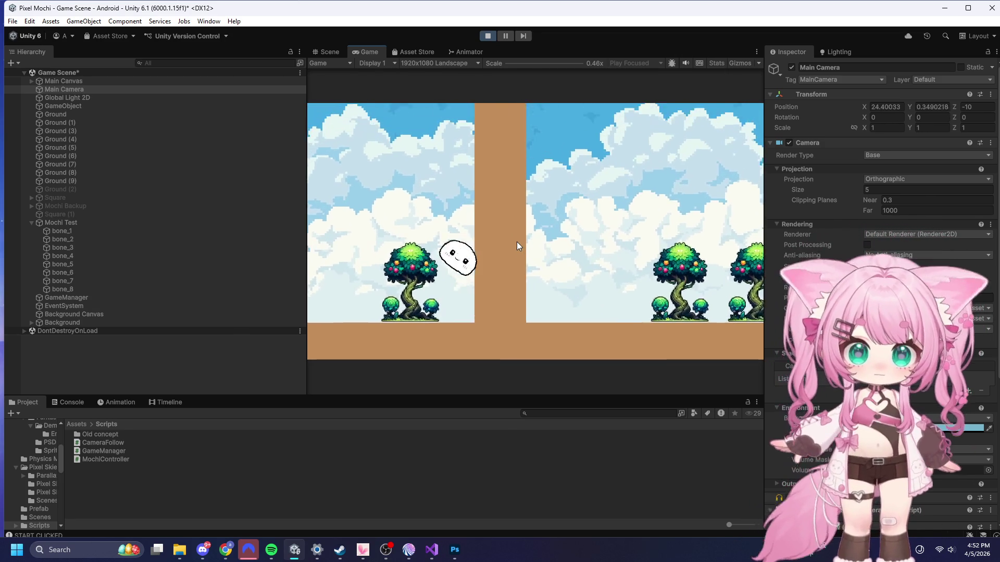
key("d")
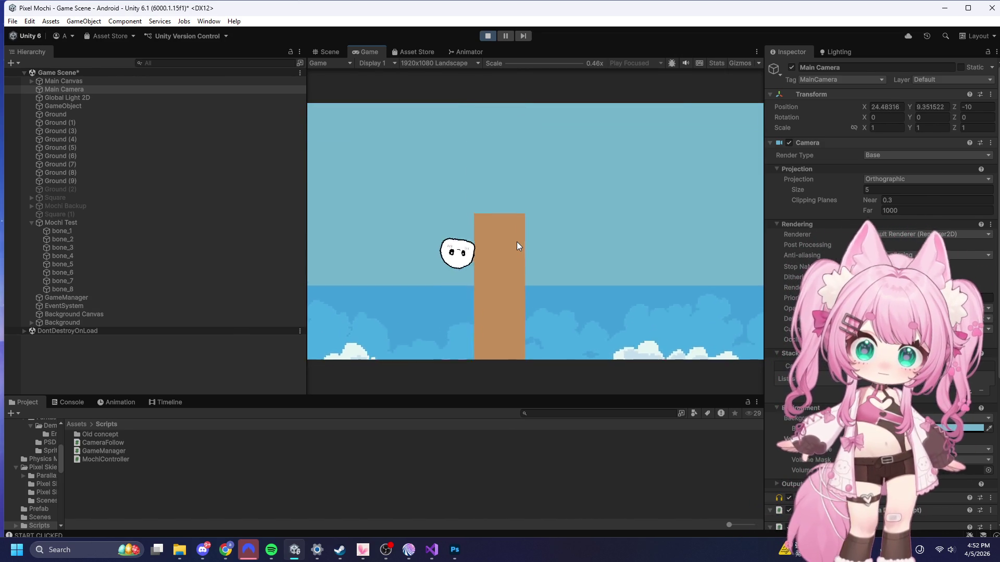
key("d")
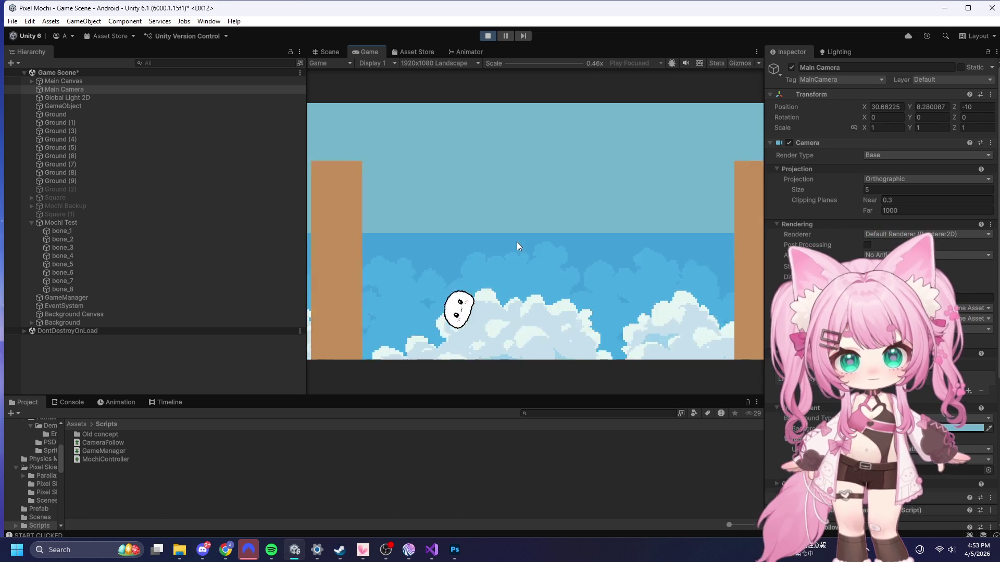
key("d")
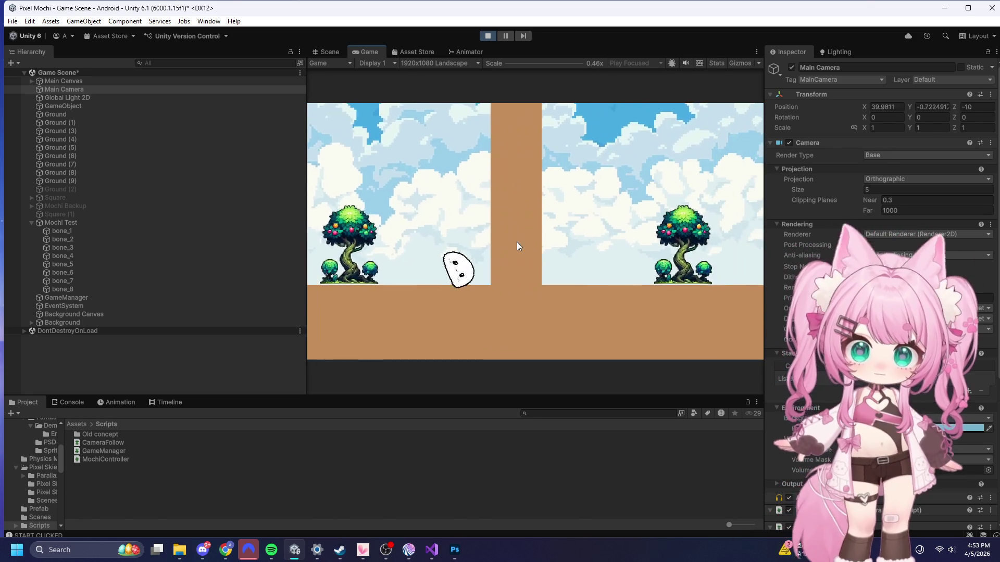
key("d")
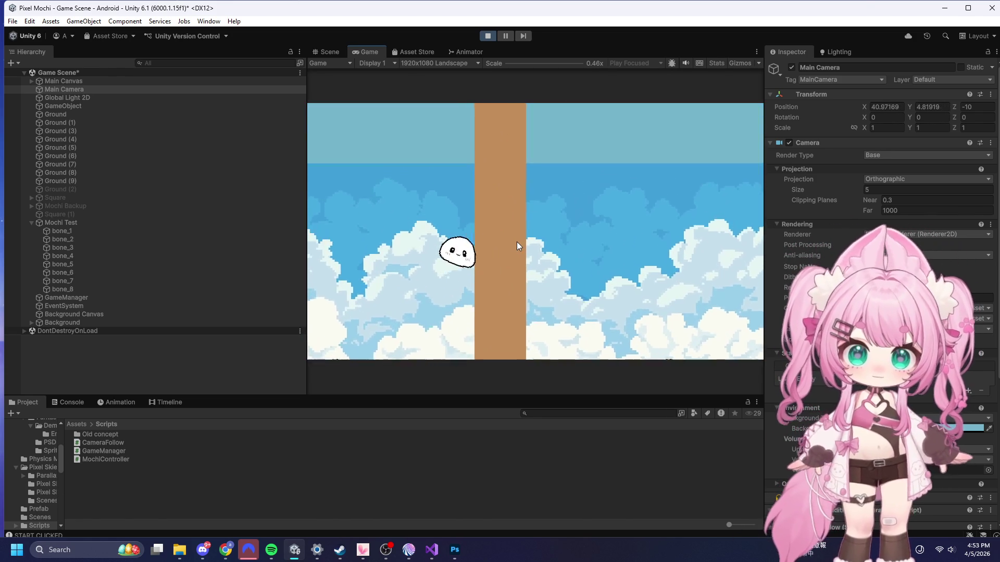
key("d")
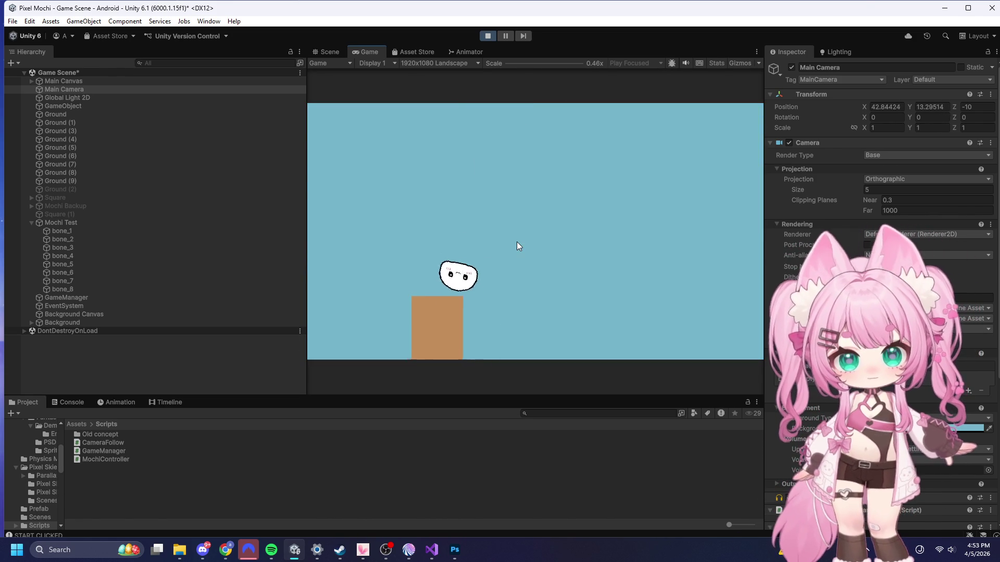
- Move Mochi past the trees, over the third column, and on toward another column
key("d")
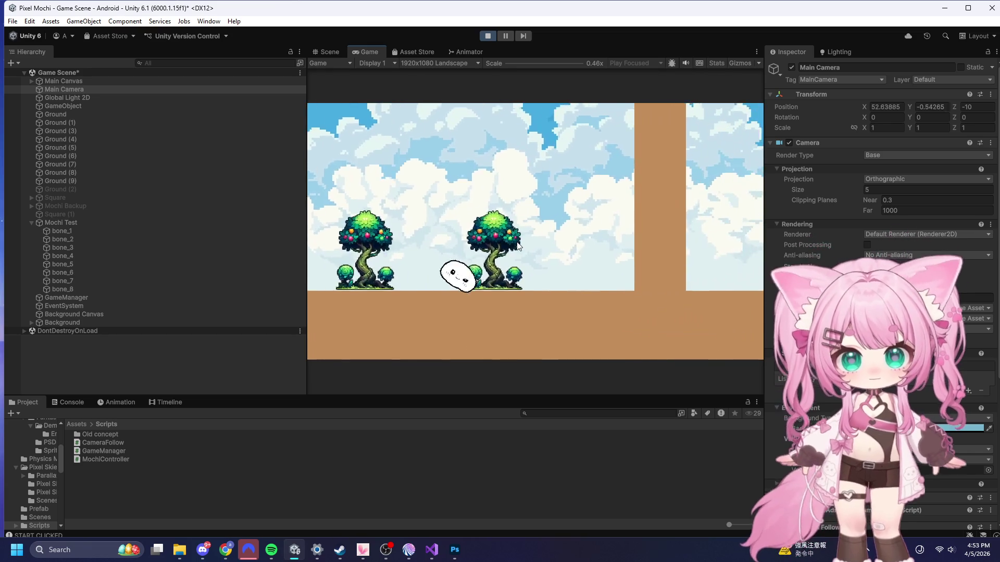
key("d")
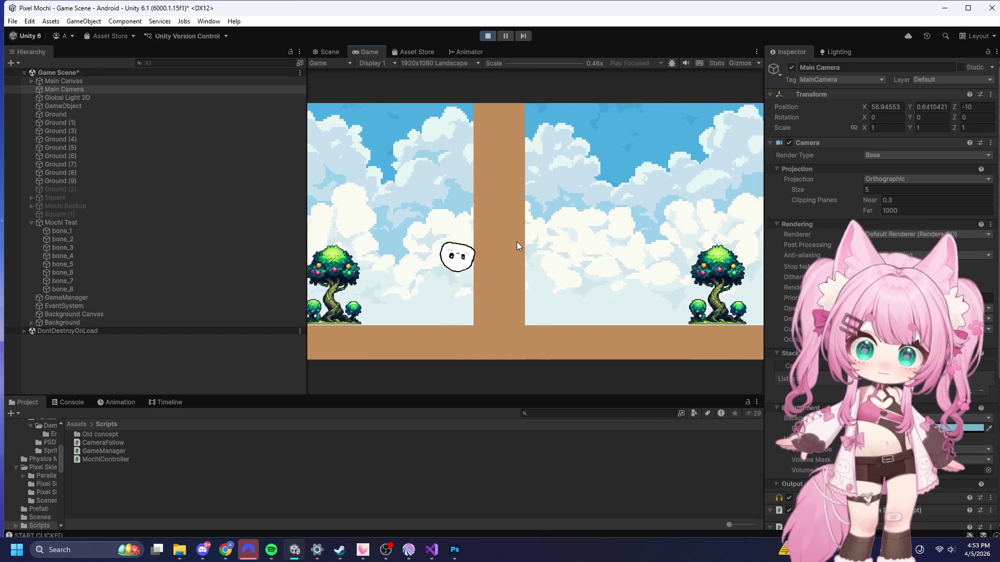
key("d")
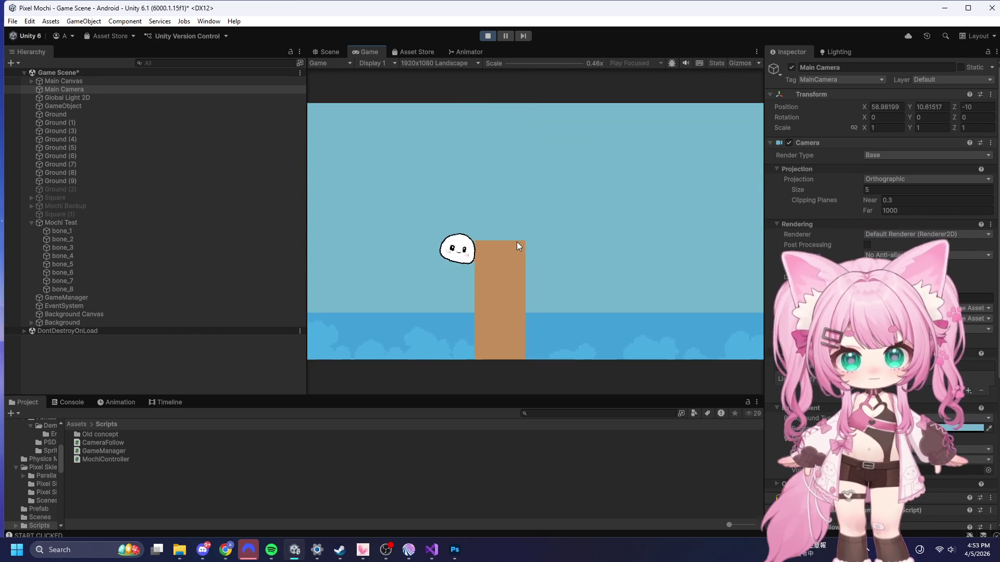
key("d")
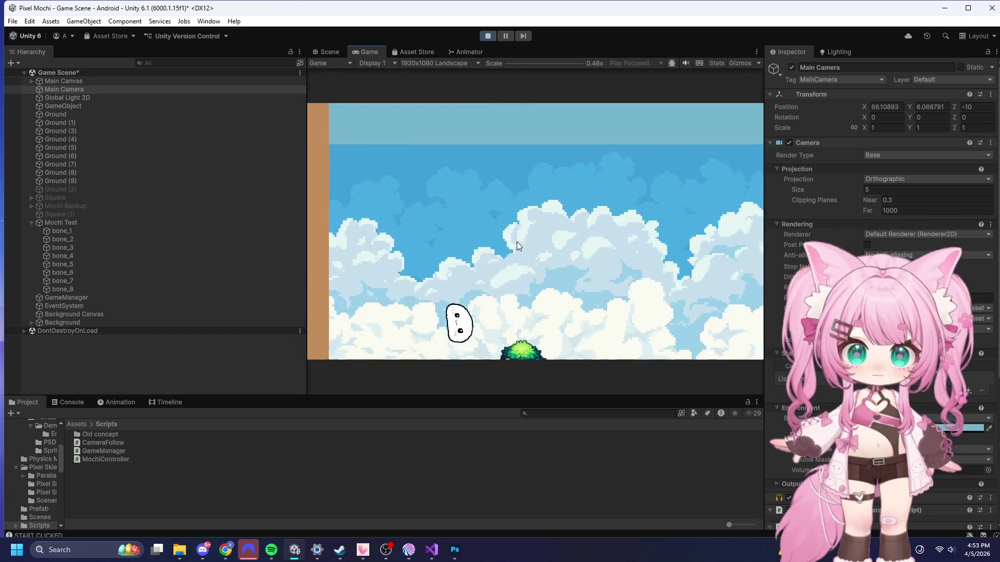
key("d")
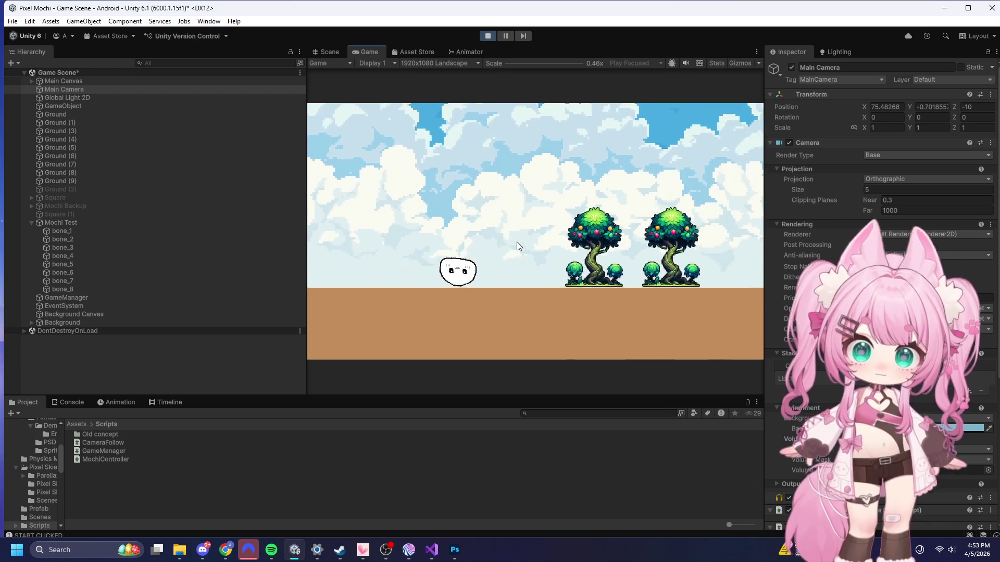
key("d")
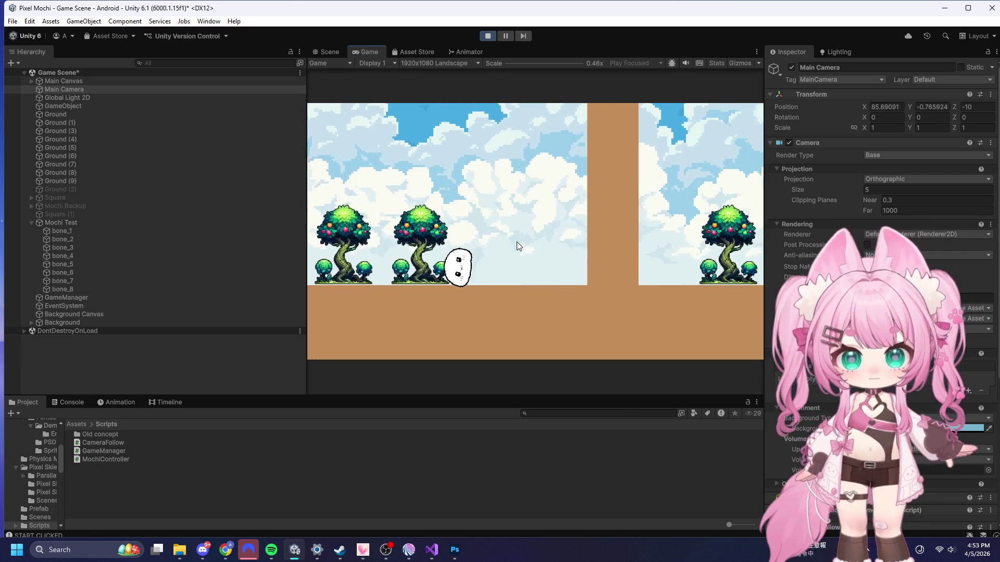